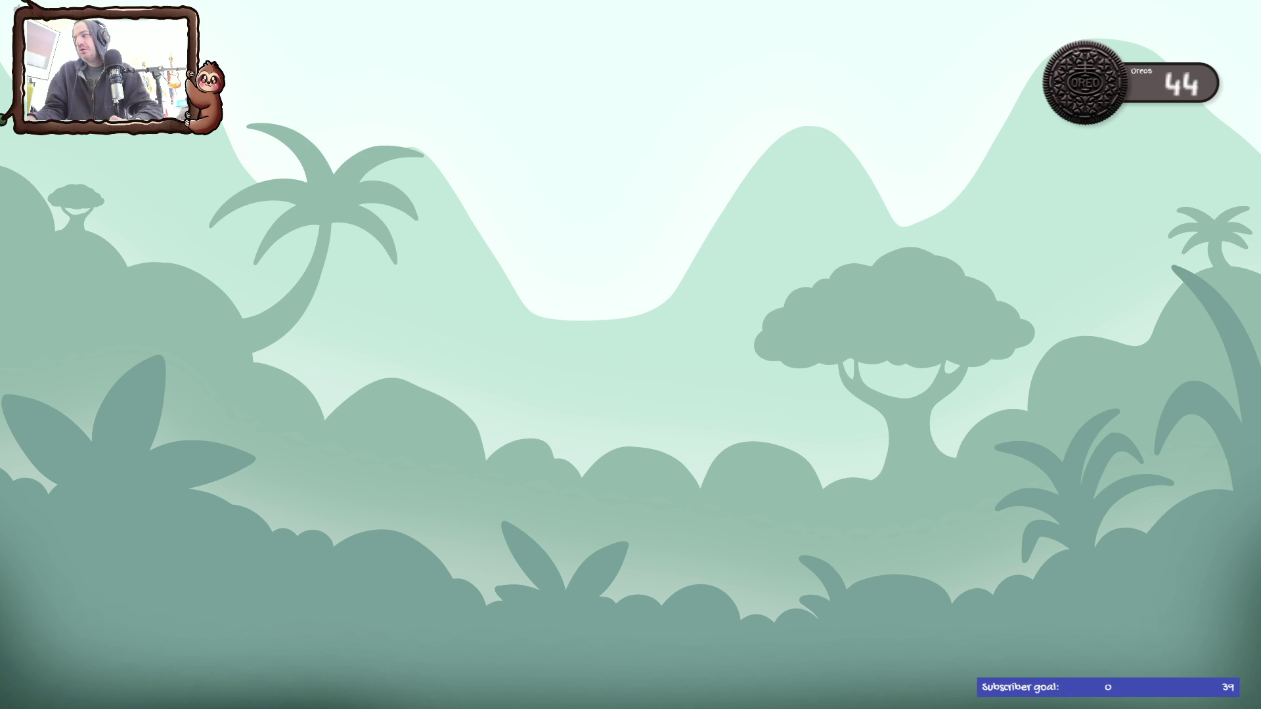
- Bring Tender's final update article into view and read down to Tender's photo
key("super+Tab")
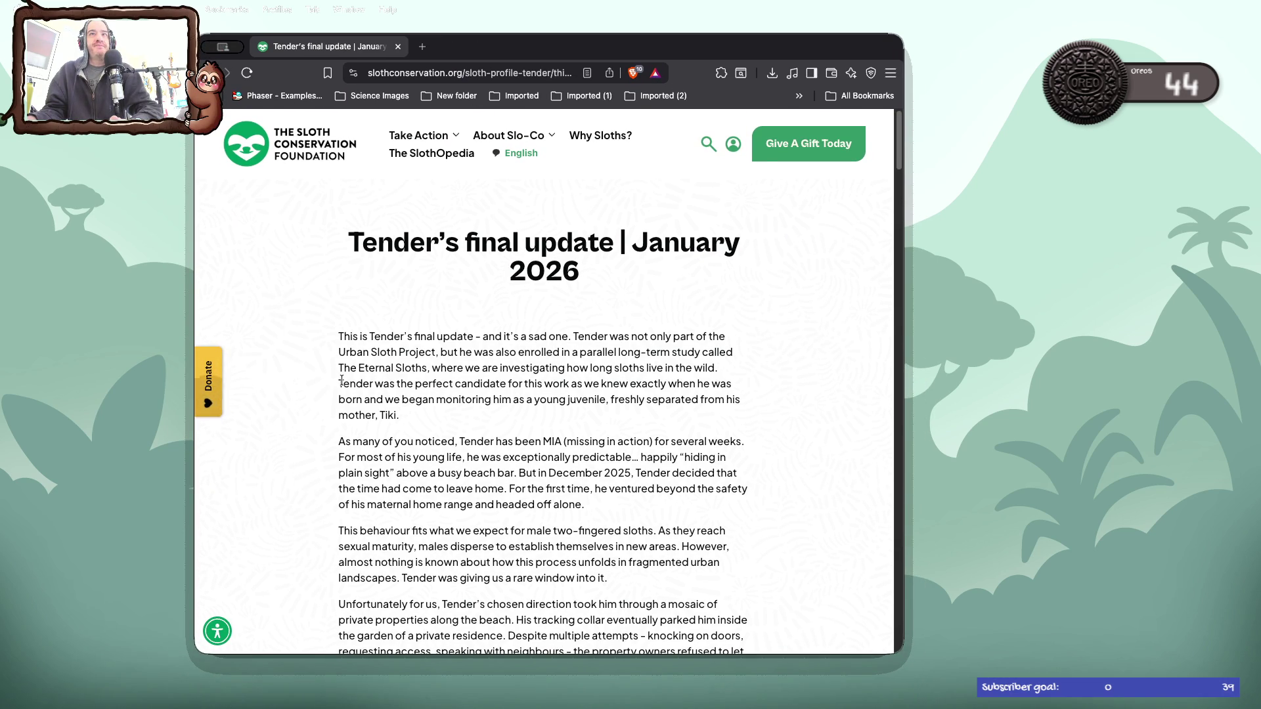
scroll(339, 383, "down", 2)
scroll(342, 380, "down", 3)
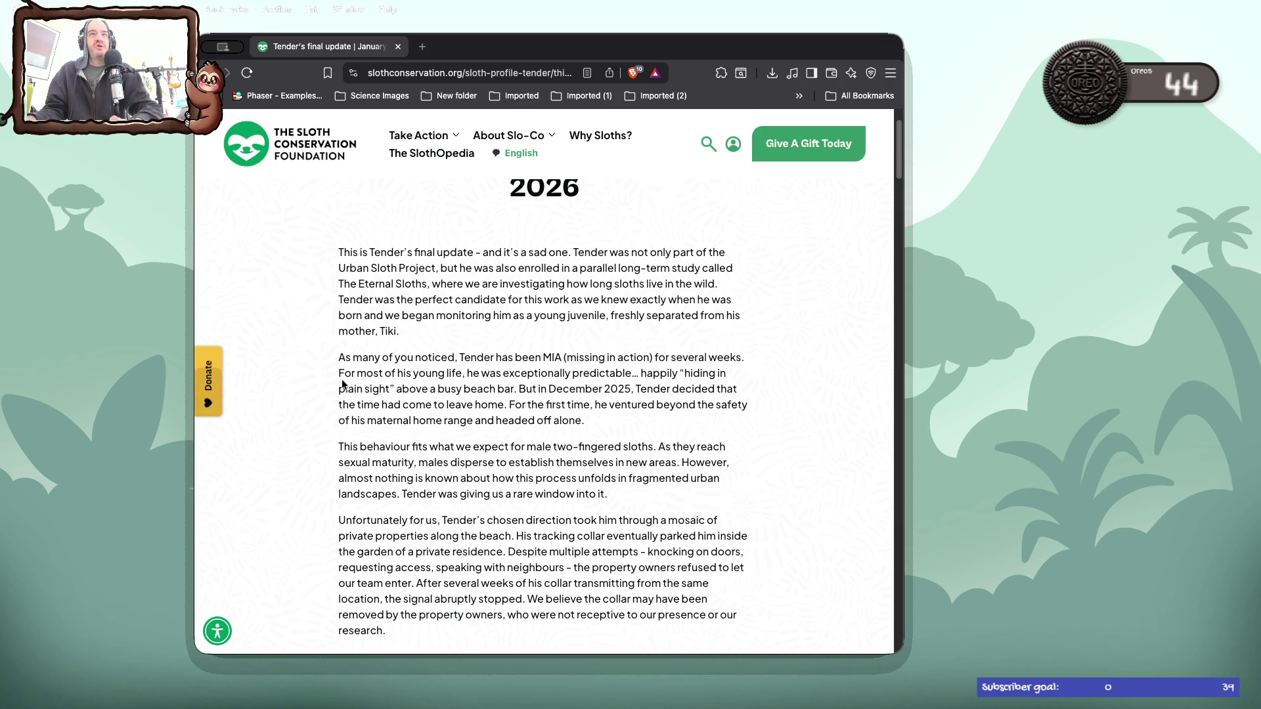
scroll(341, 380, "down", 2)
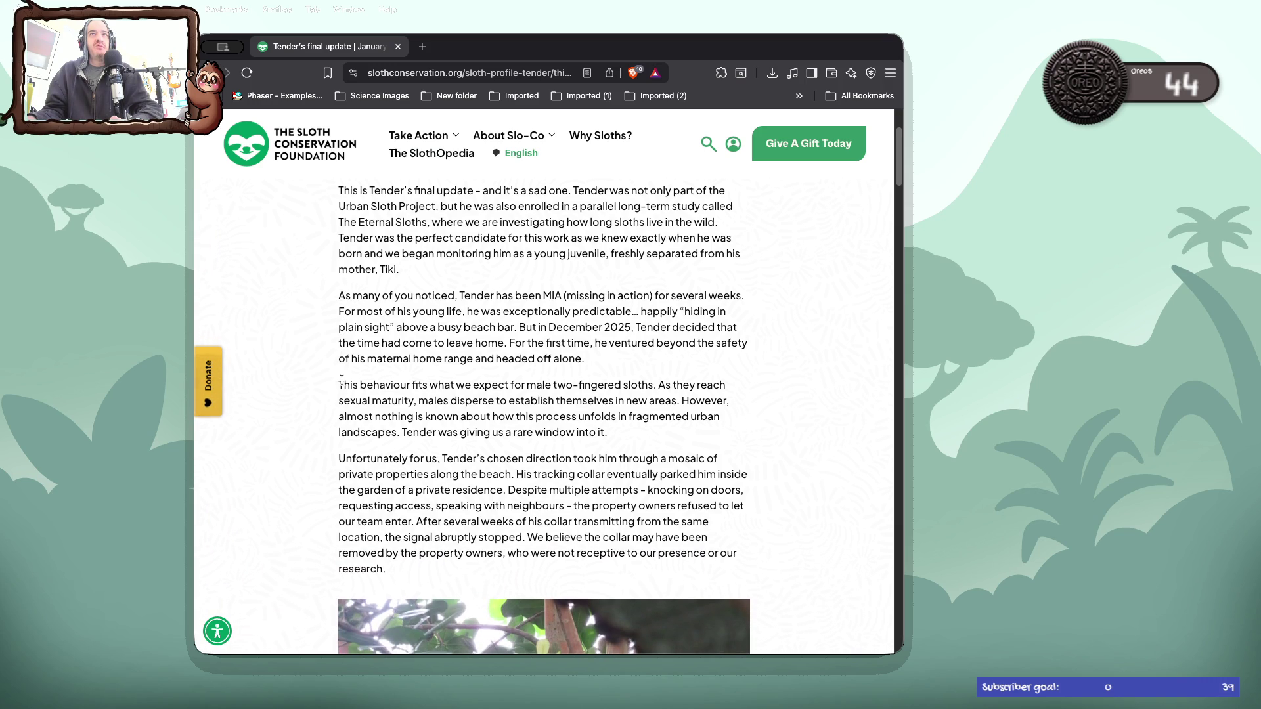
scroll(342, 383, "down", 3)
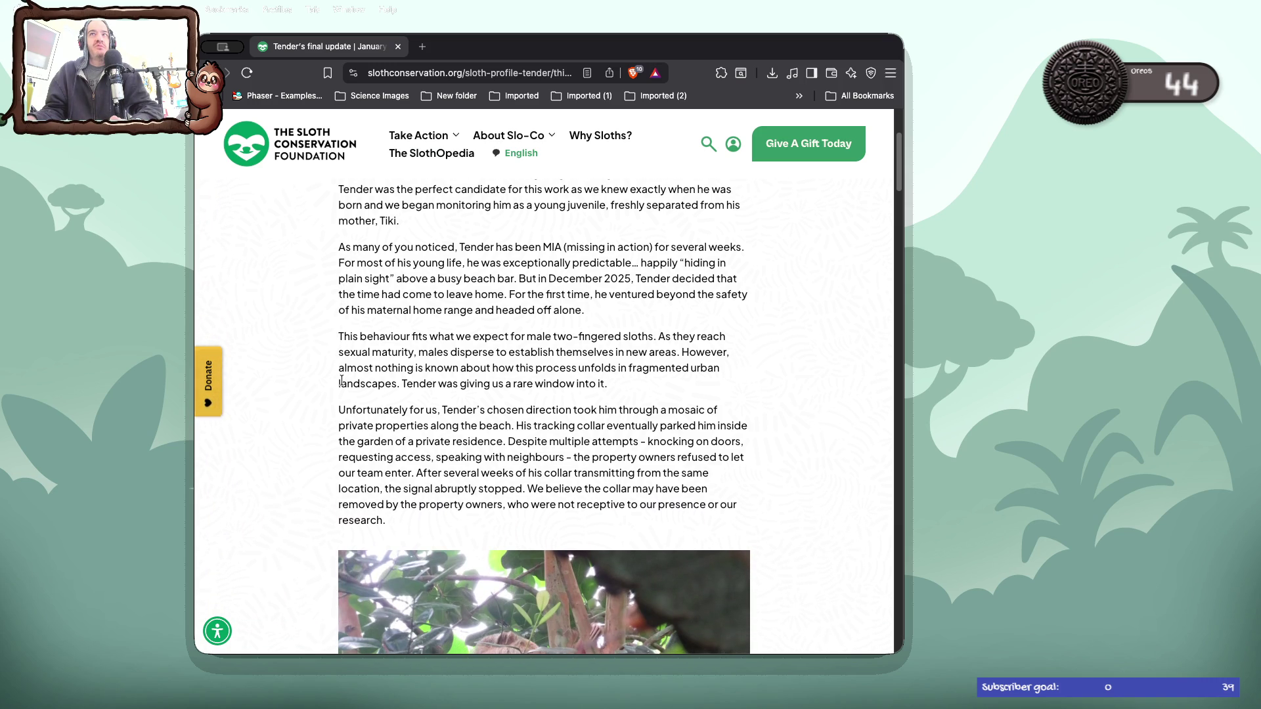
scroll(341, 380, "down", 3)
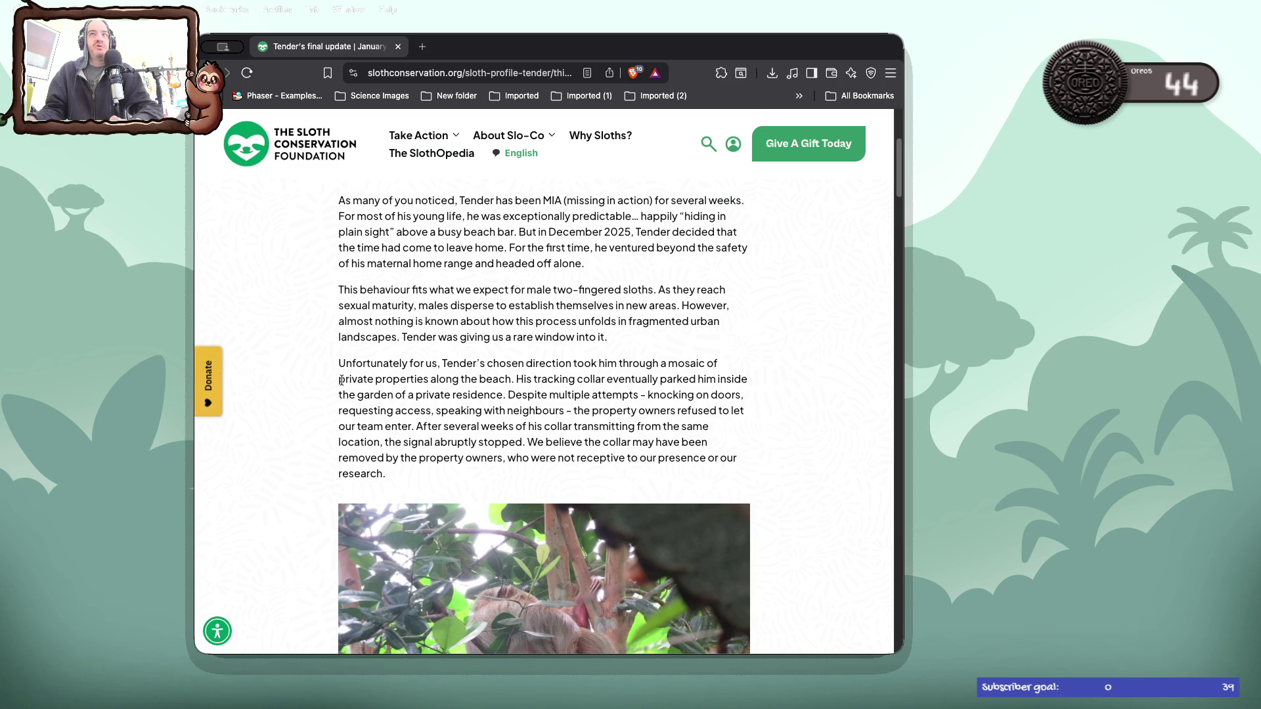
scroll(341, 381, "down", 1)
scroll(341, 380, "down", 3)
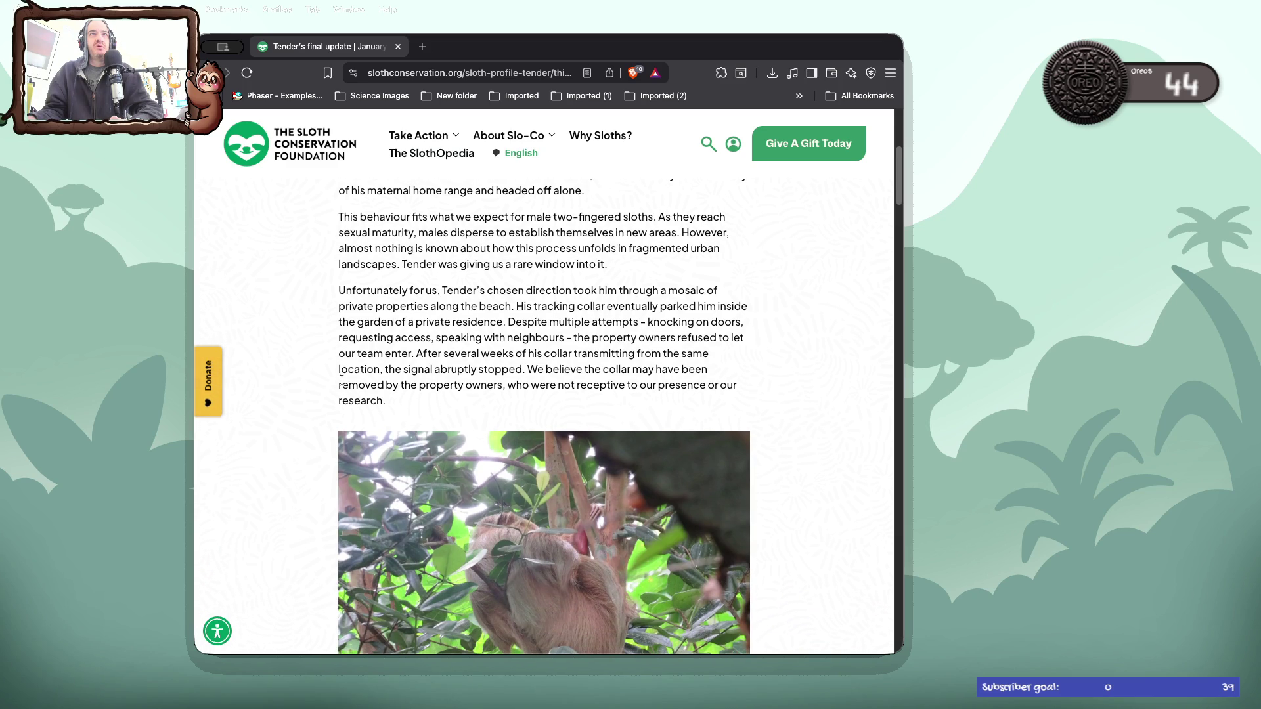
scroll(342, 380, "down", 3)
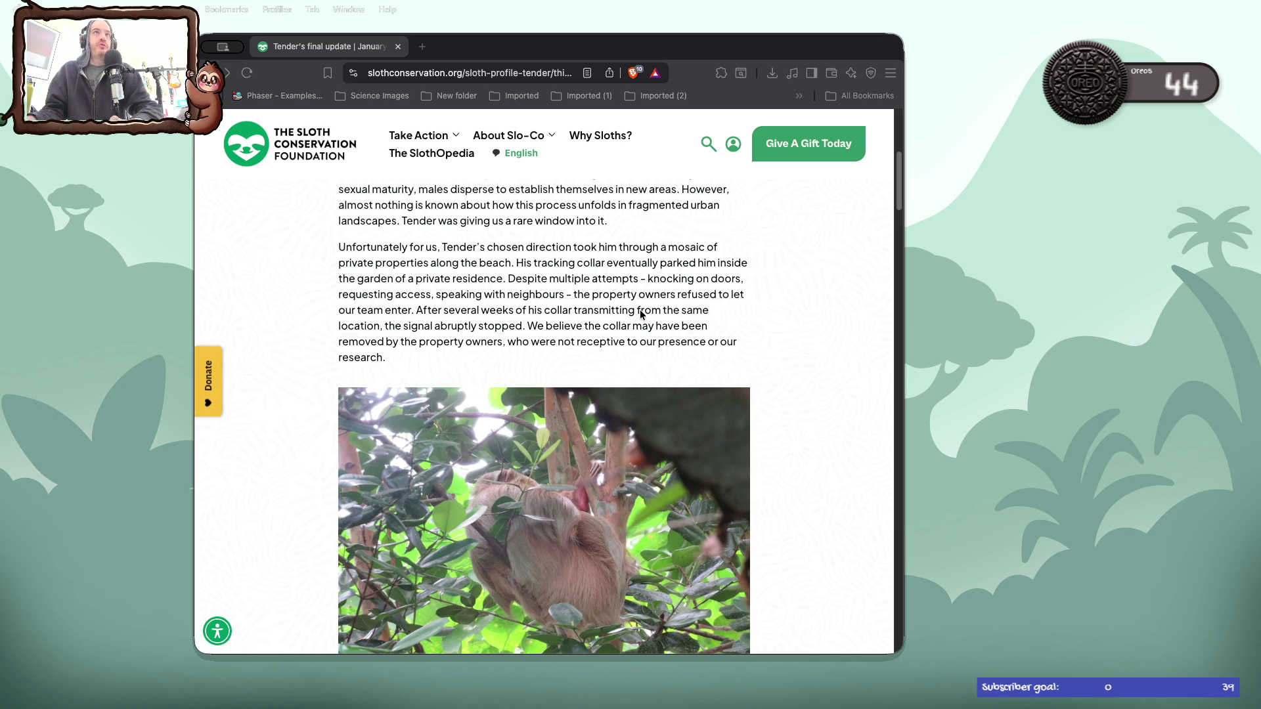
- Open the member login form, shift the browser window left, and move to another desktop space
left_click(734, 146)
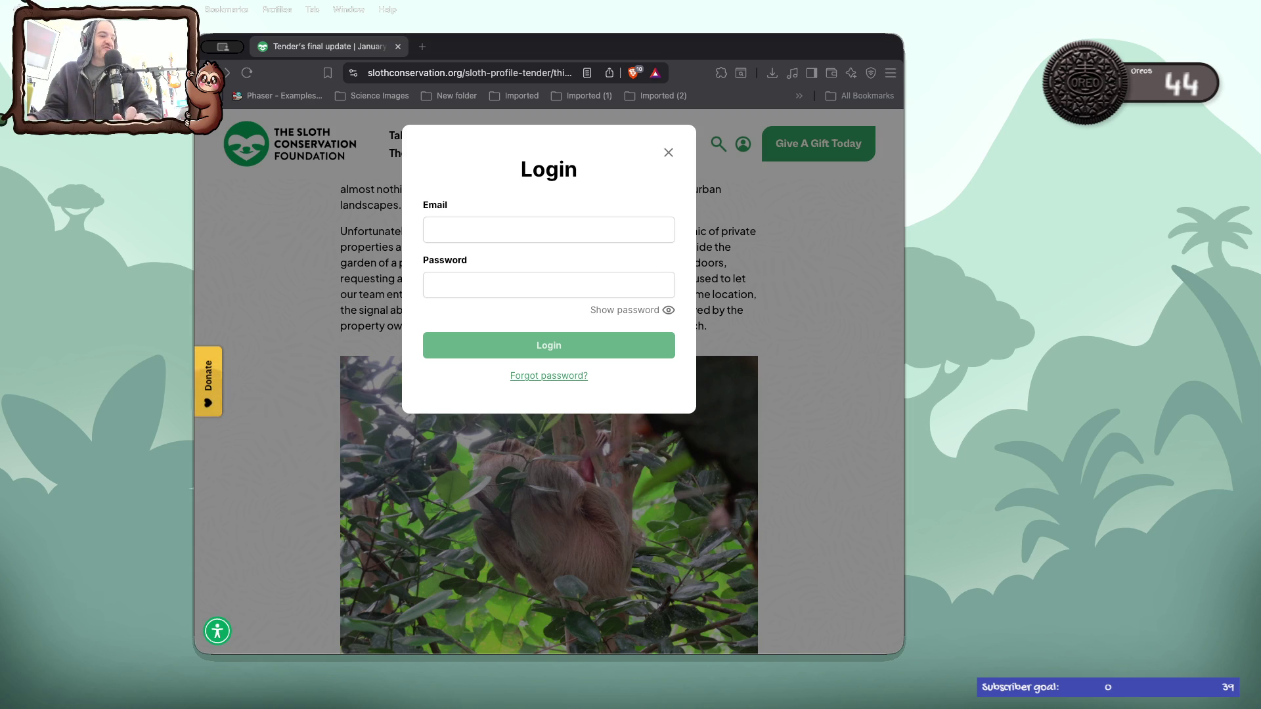
mouse_move(589, 36)
left_mouse_down()
mouse_move(328, 90)
mouse_move(543, 47)
left_mouse_up()
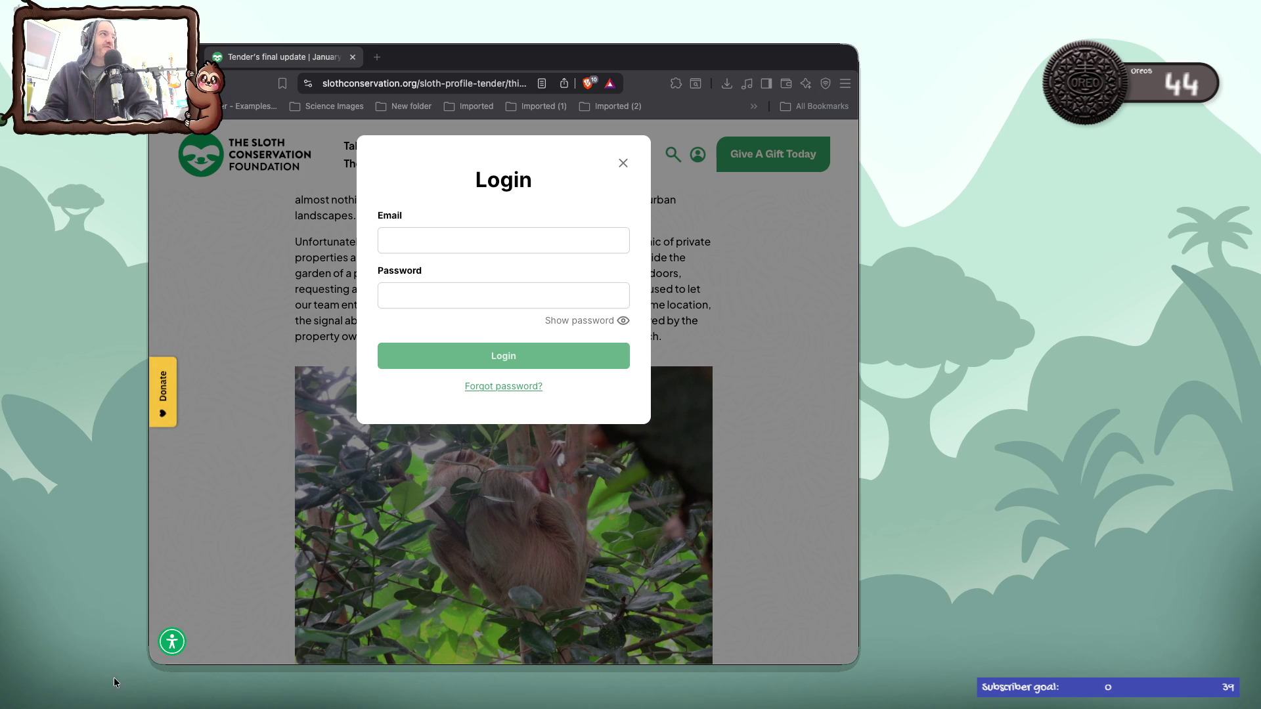
key("ctrl+Right")
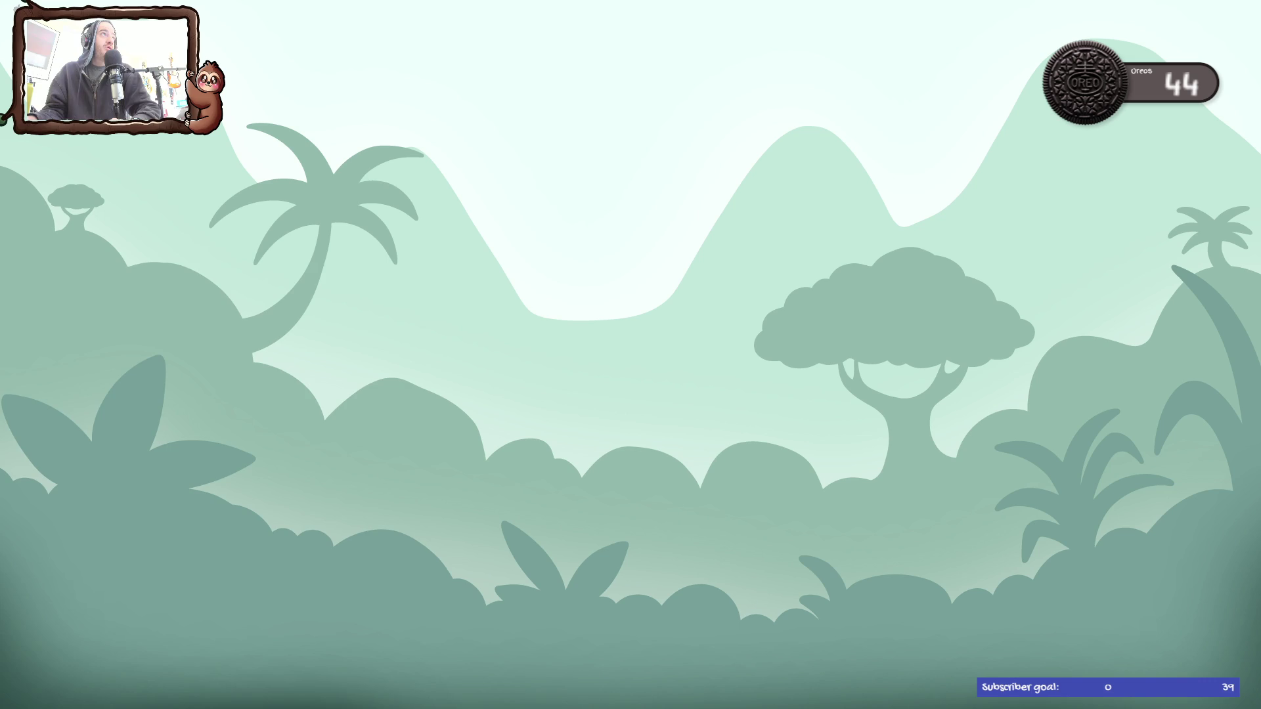
mouse_move(200, 285)
left_mouse_down()
mouse_move(538, 223)
mouse_move(635, 173)
mouse_move(643, 65)
left_mouse_up()
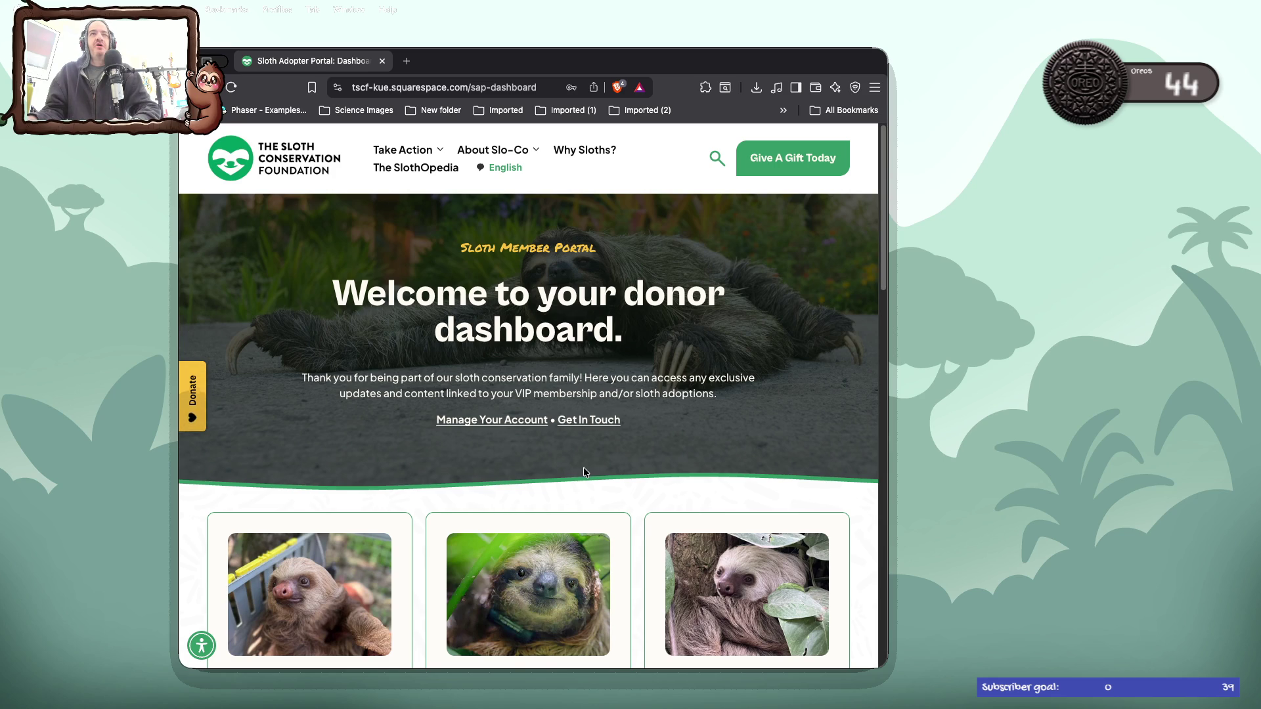
scroll(583, 467, "down", 5)
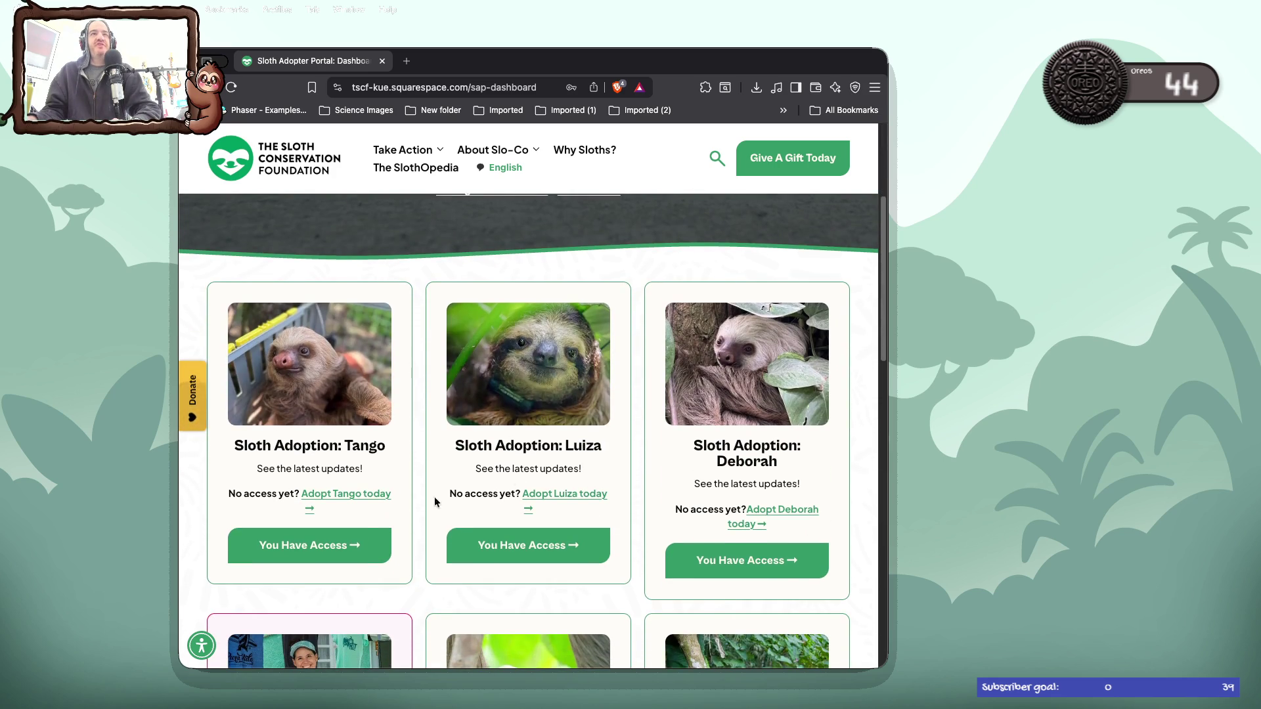
left_click(354, 554)
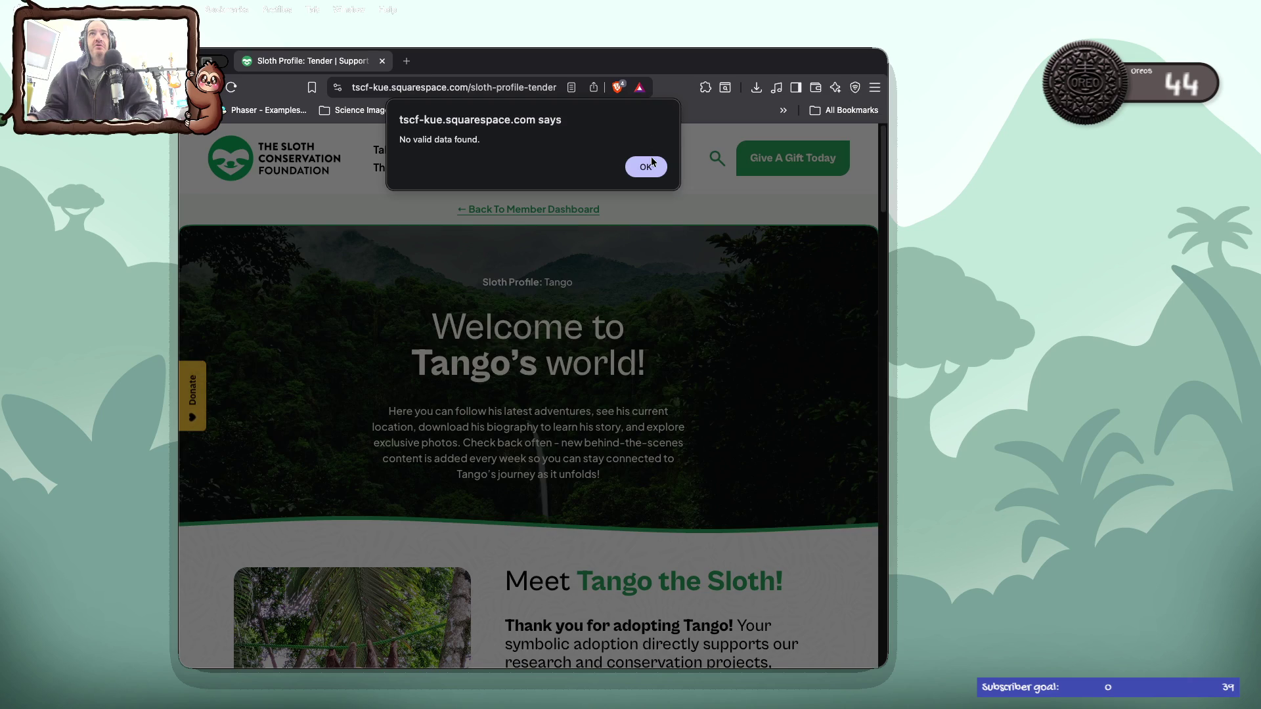
left_click(650, 166)
- Show Tango's 15th May 2026 position beside the Jaguar Rescue Center, read the note, and close it
scroll(519, 306, "down", 5)
scroll(520, 307, "down", 3)
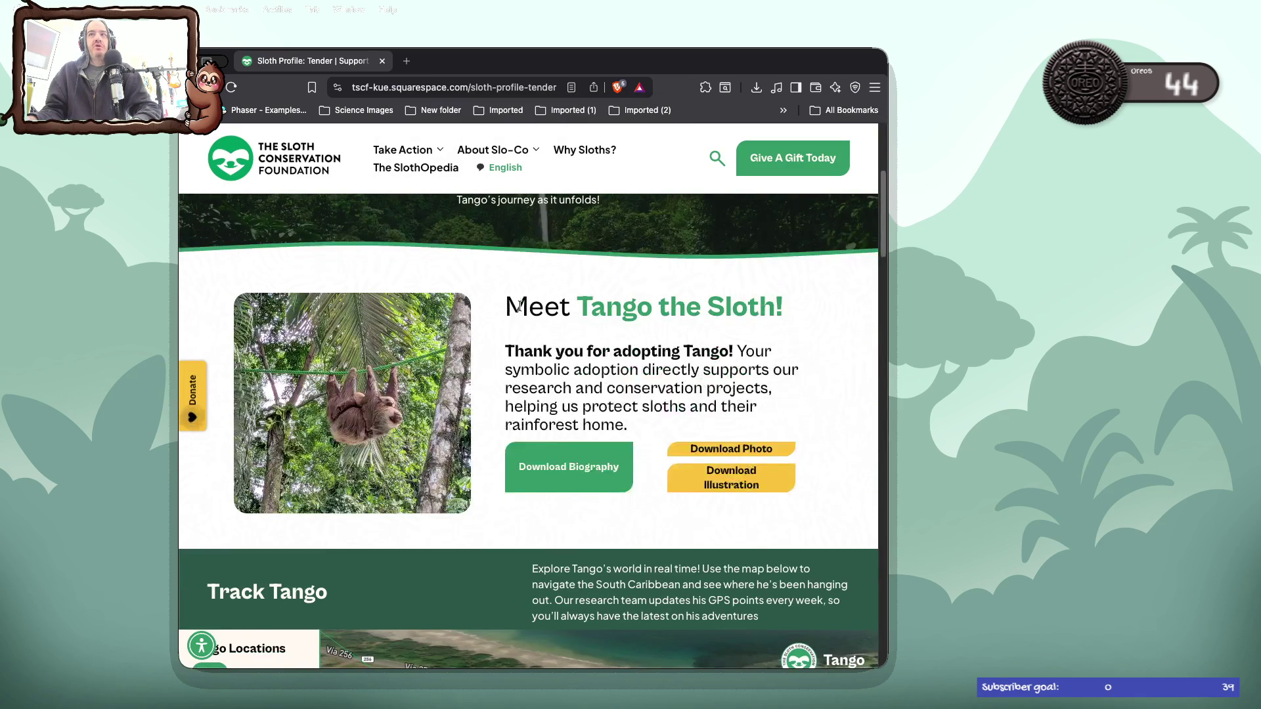
scroll(522, 310, "down", 7)
scroll(522, 310, "down", 6)
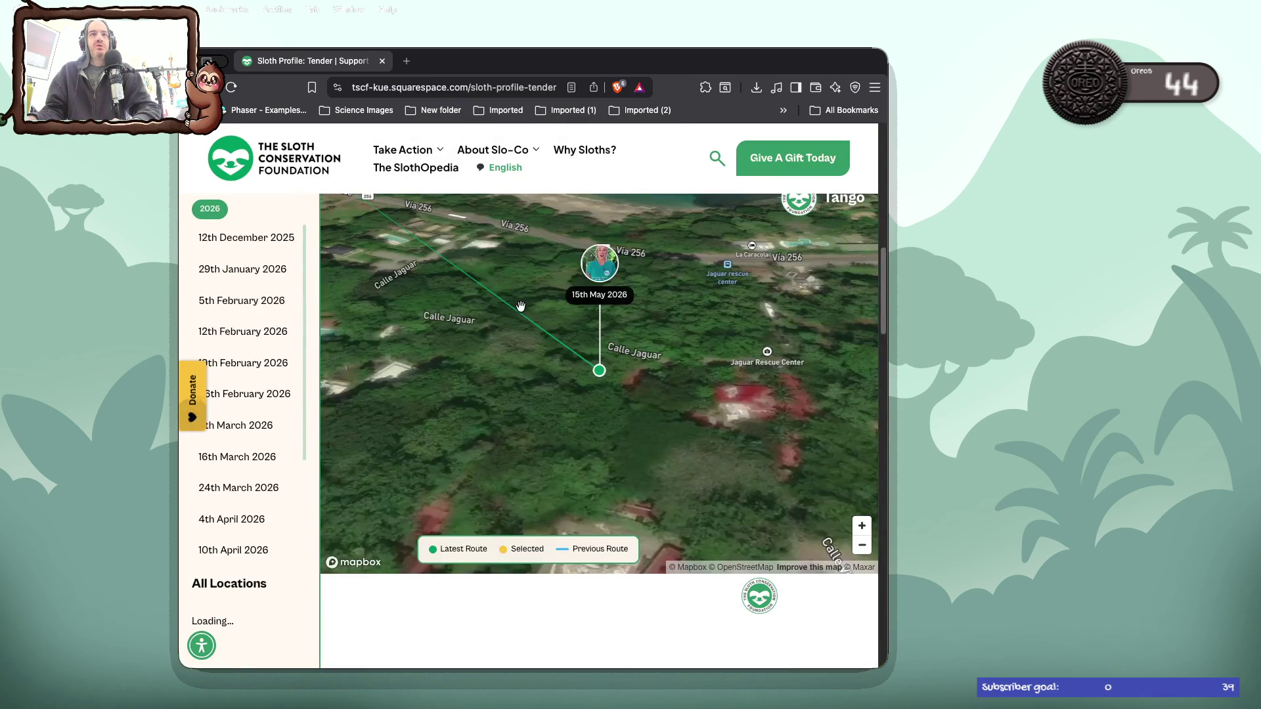
scroll(252, 555, "down", 5)
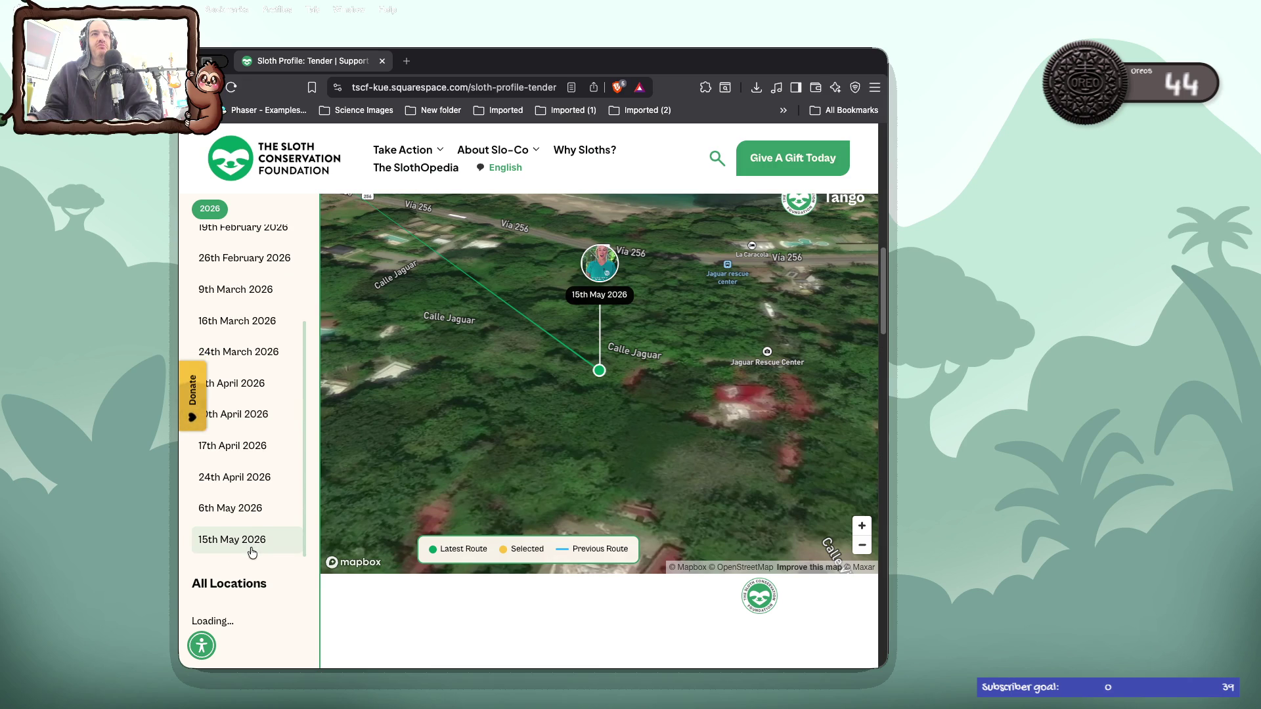
scroll(252, 553, "down", 1)
left_click(249, 532)
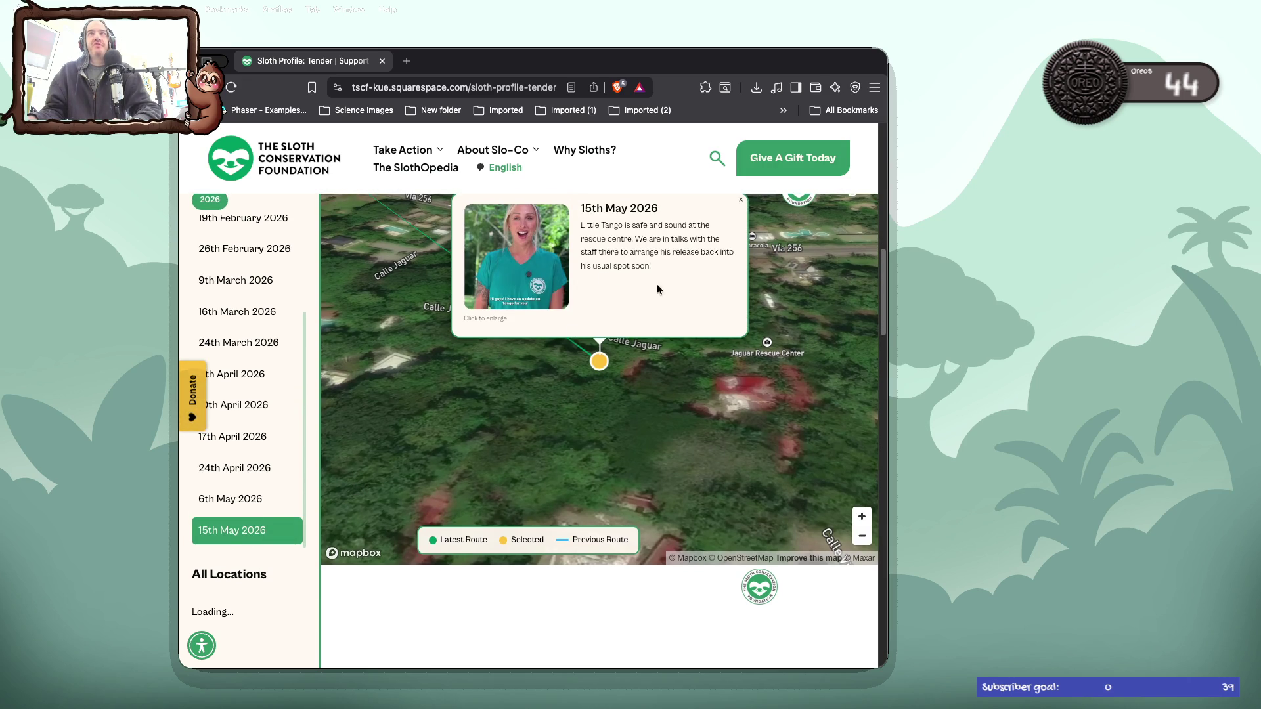
scroll(649, 290, "up", 2)
scroll(649, 290, "up", 2)
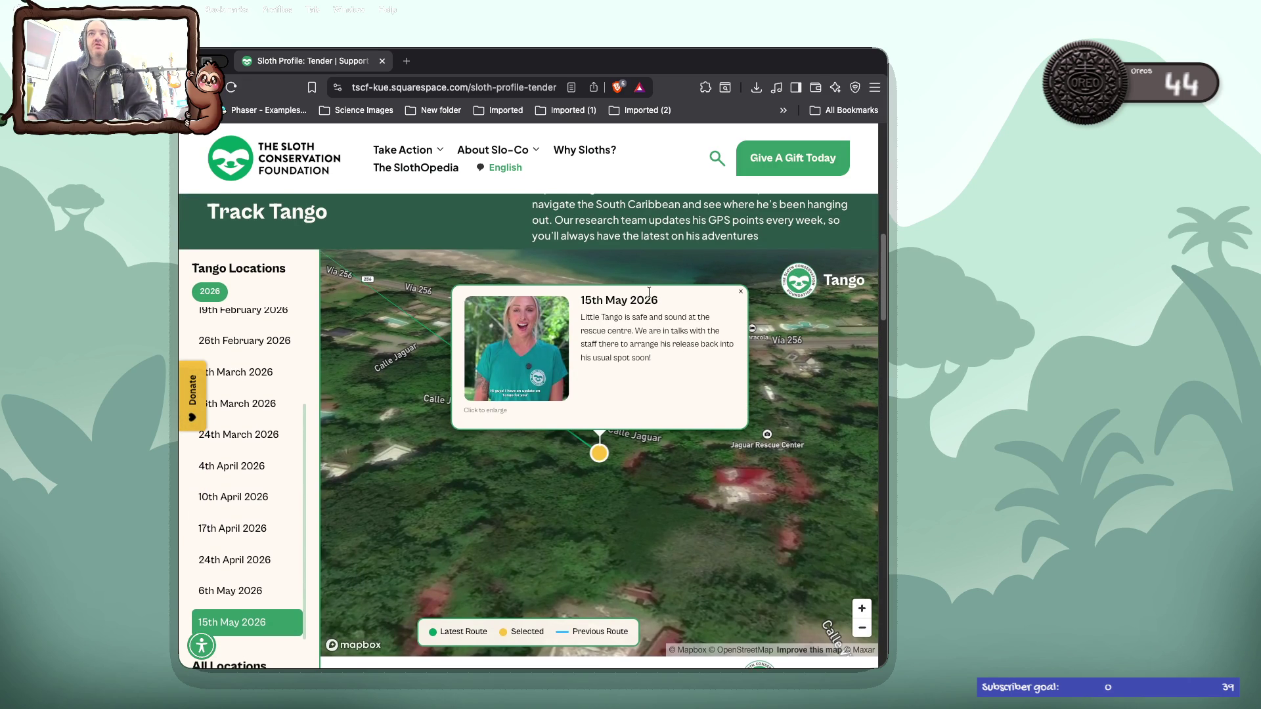
scroll(649, 294, "down", 1)
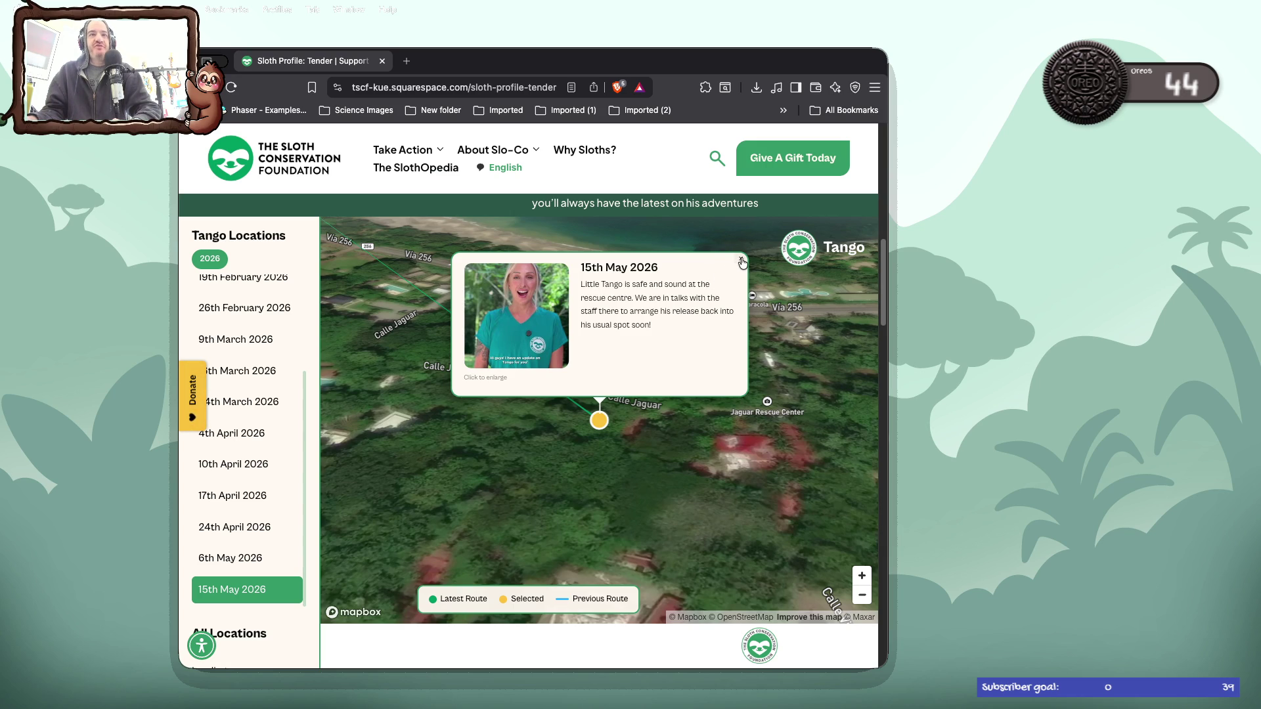
left_click(742, 263)
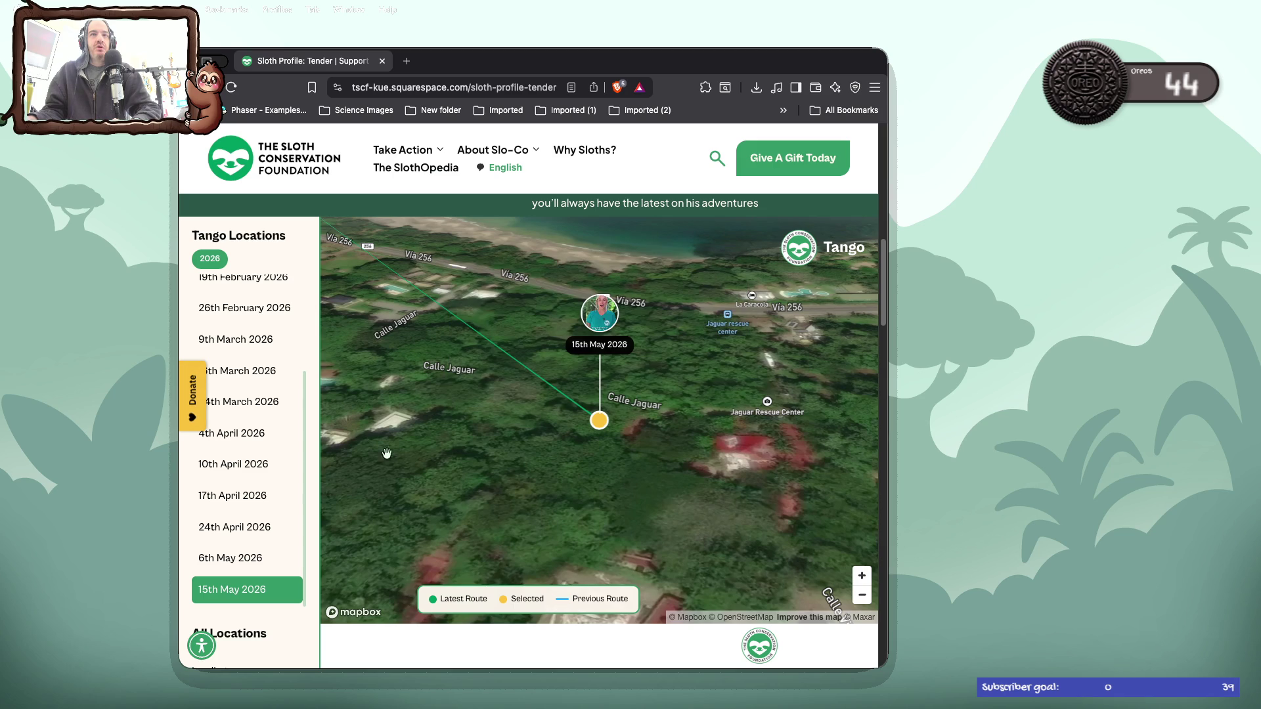
- Pan Tango's map, read and close his 26th and 19th February 2026 notes, then return to the dashboard
left_click_drag(569, 409, 751, 472)
mouse_move(354, 363)
left_mouse_down()
mouse_move(556, 399)
mouse_move(611, 483)
left_mouse_up()
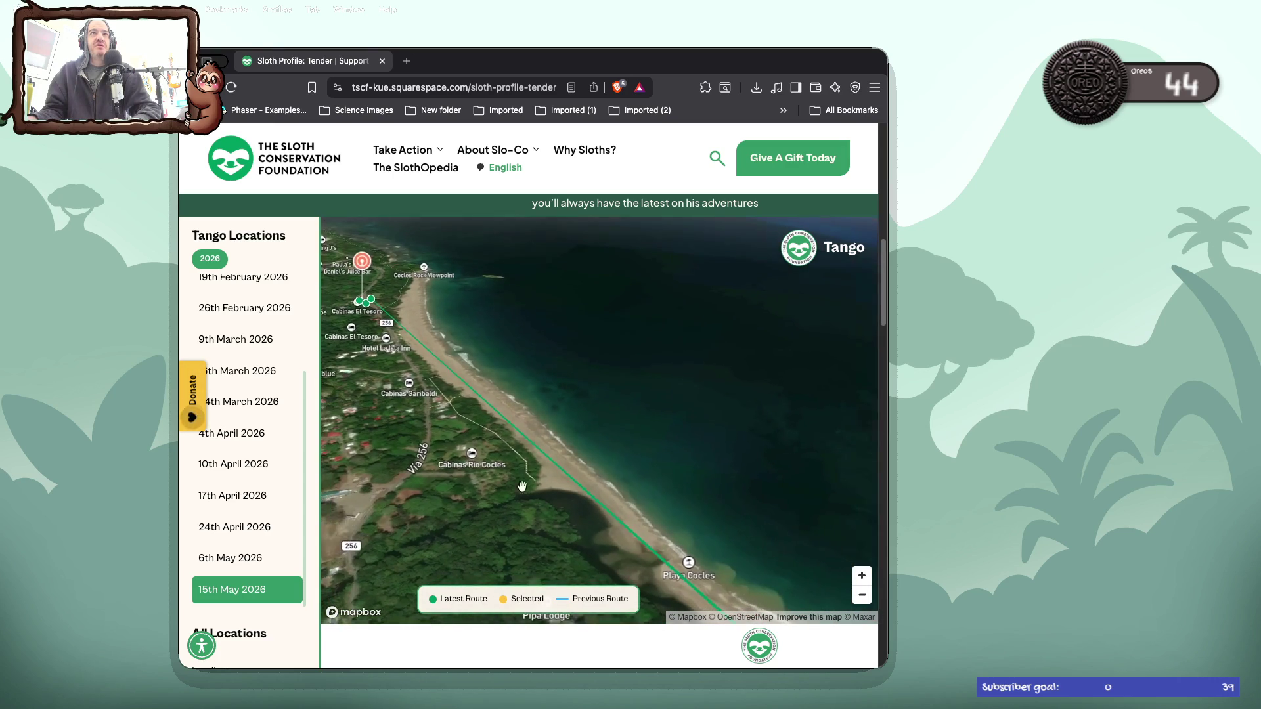
left_click(447, 393)
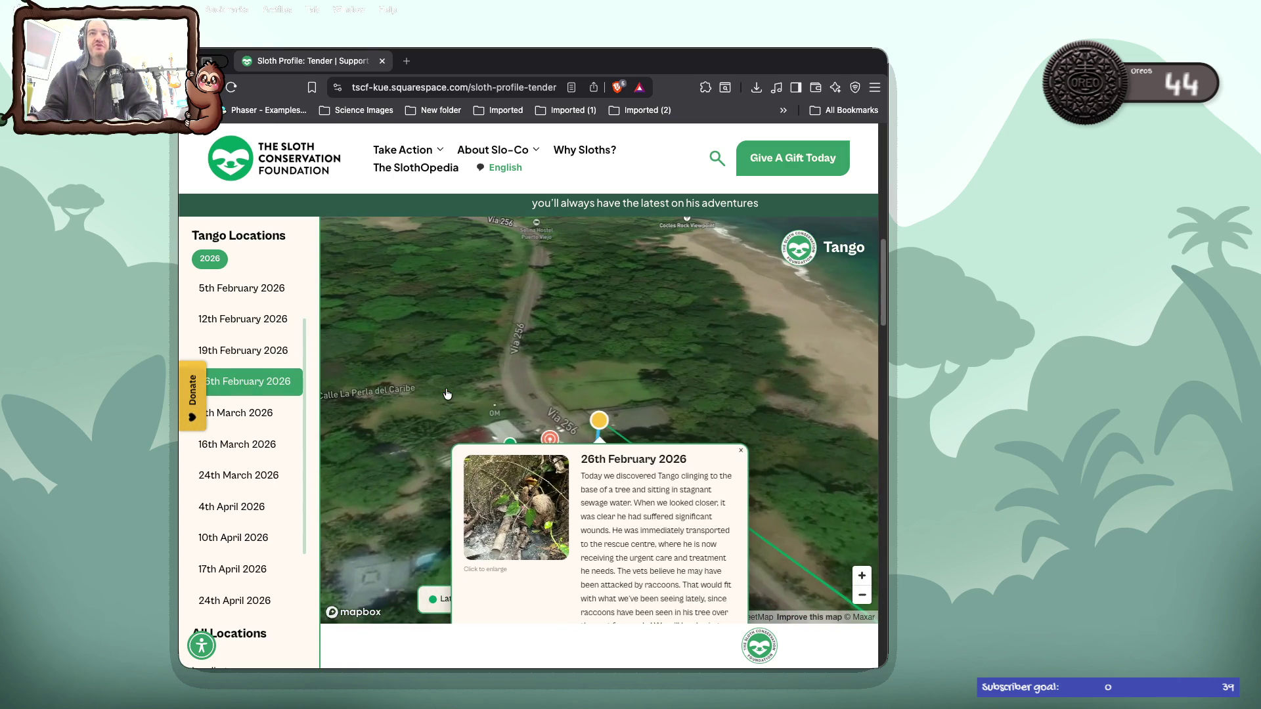
left_click(741, 450)
left_click(594, 486)
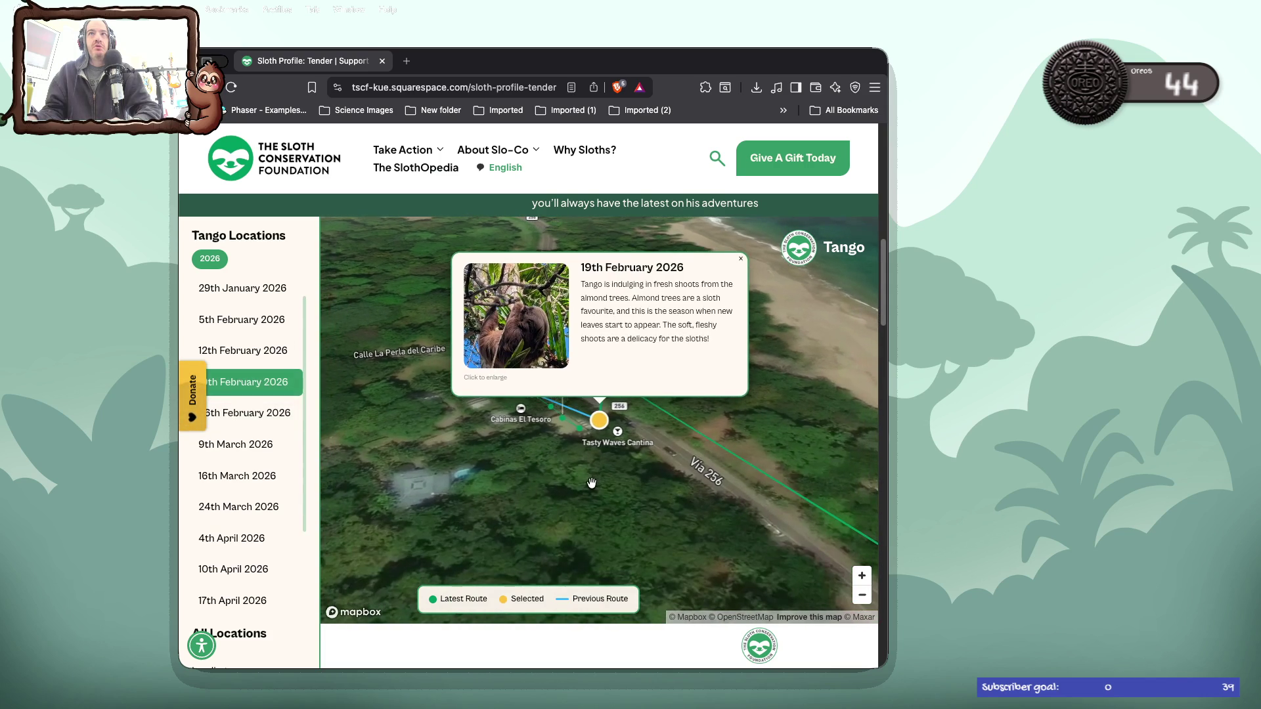
left_click(632, 487)
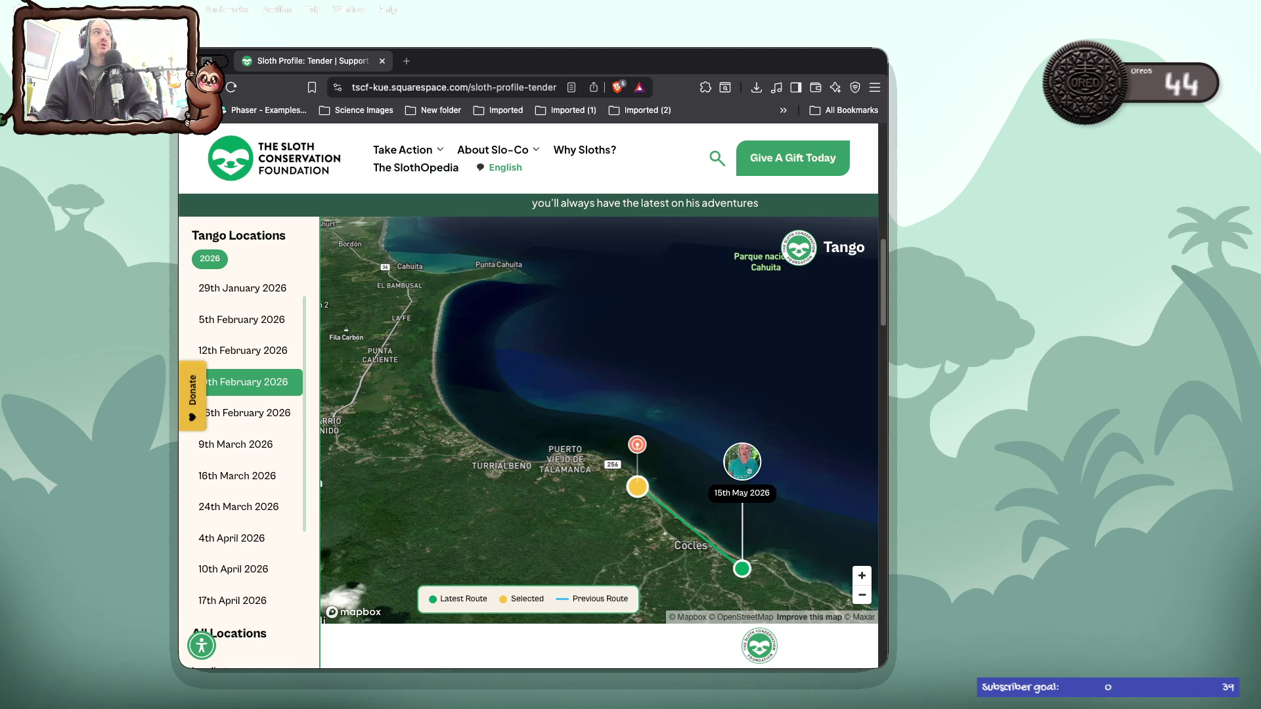
left_click(208, 86)
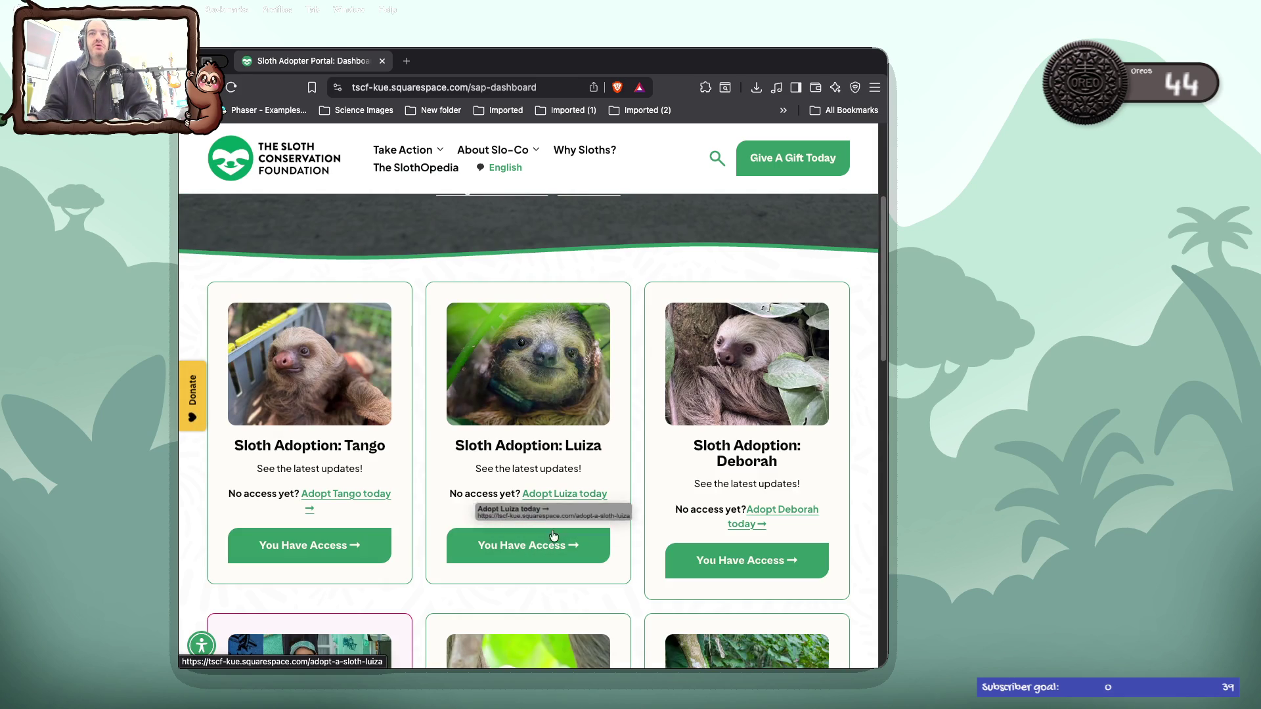
left_click(552, 547)
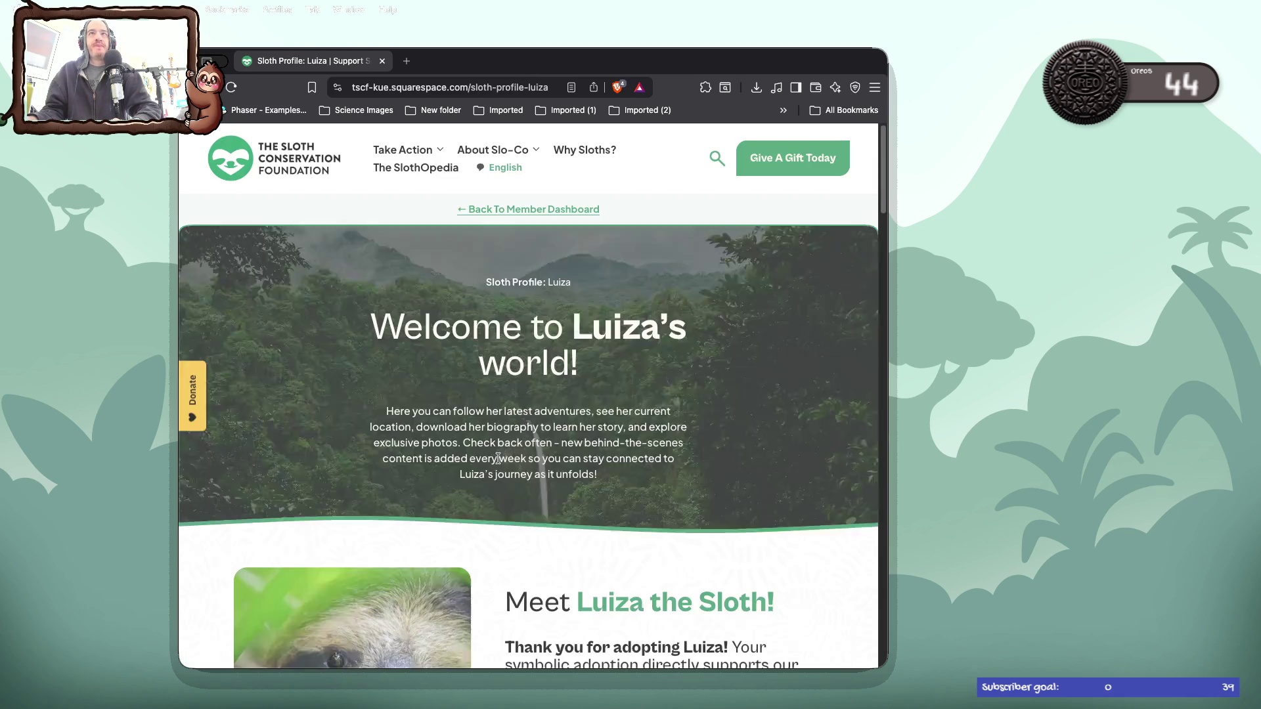
scroll(454, 443, "down", 7)
scroll(454, 442, "down", 5)
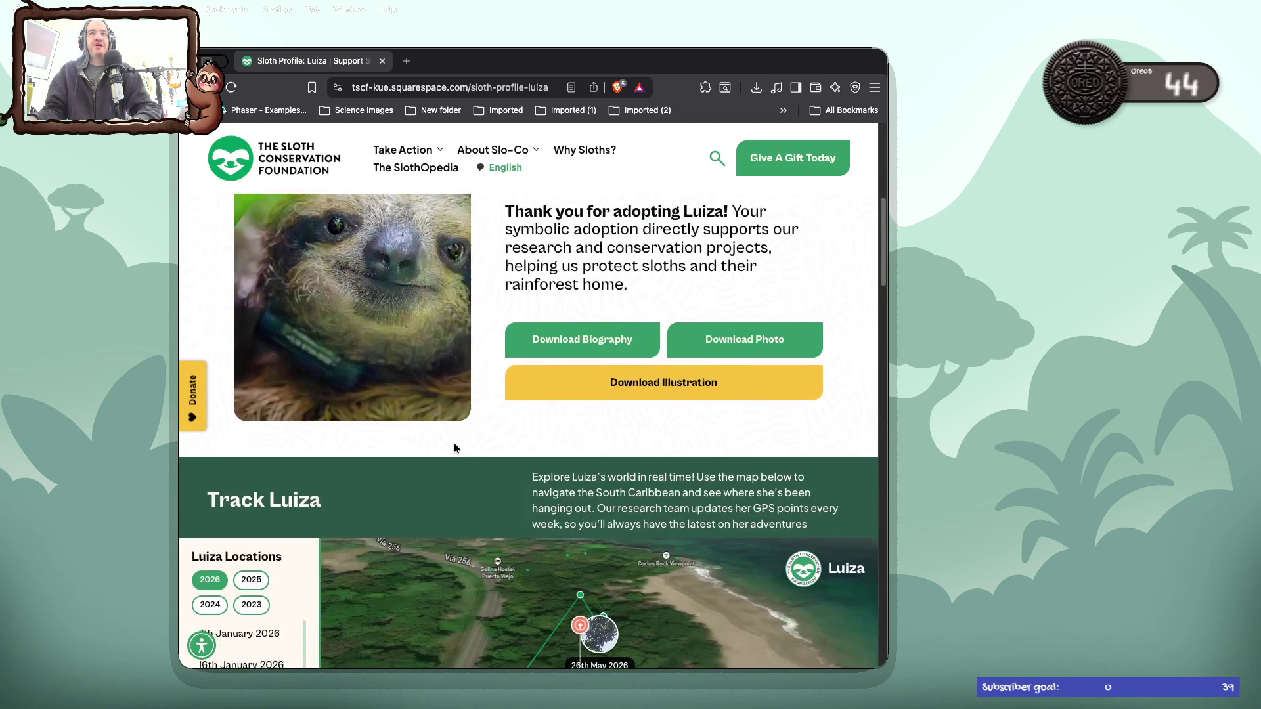
scroll(272, 521, "down", 5)
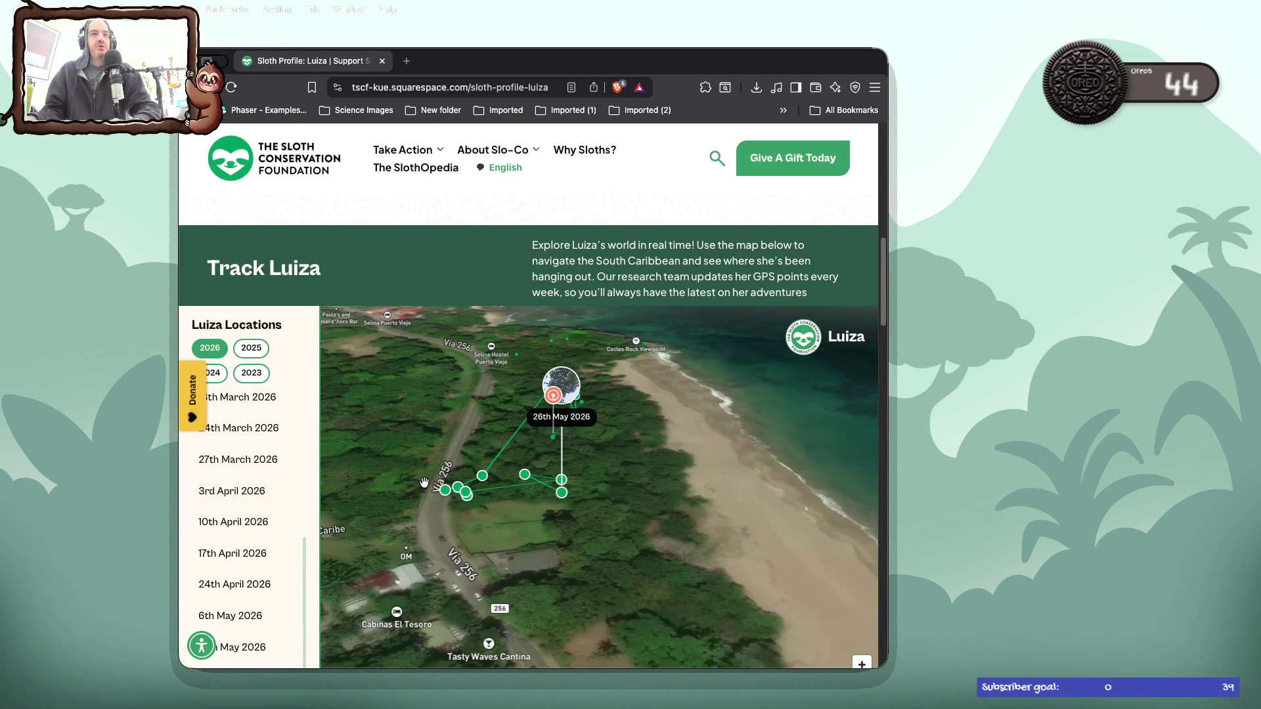
scroll(522, 459, "up", 1)
scroll(523, 459, "up", 2)
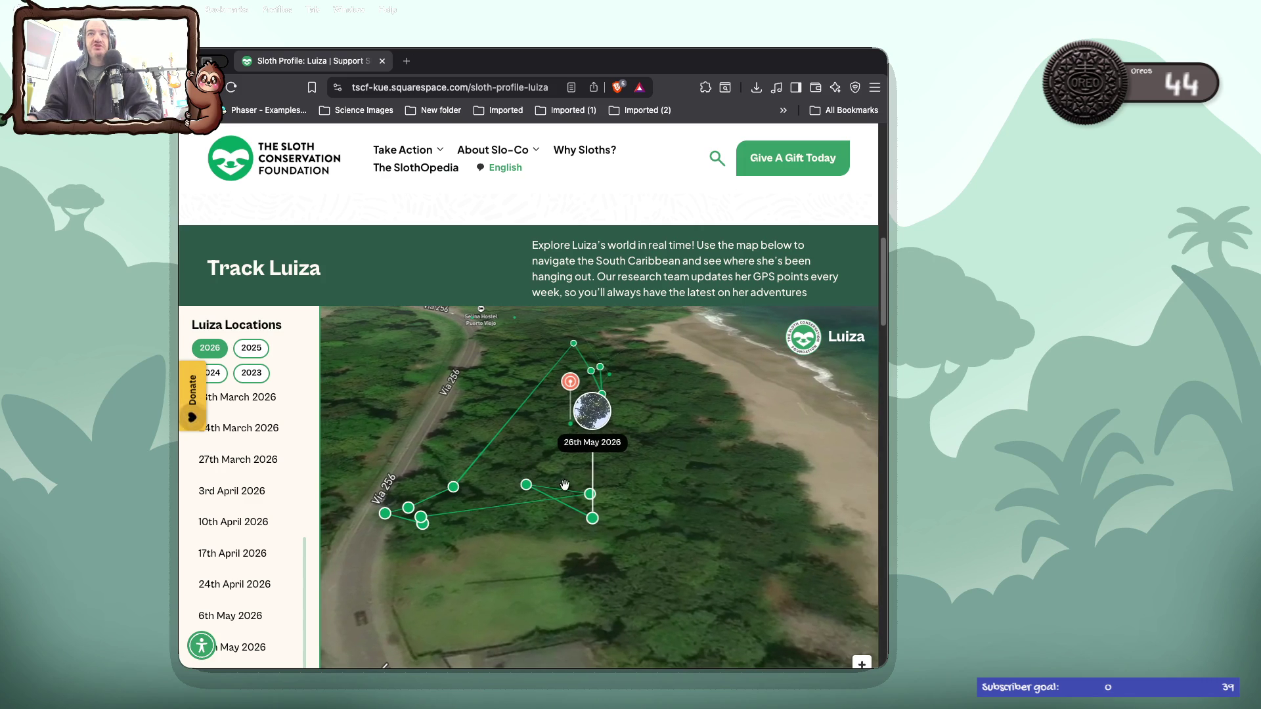
left_click(569, 427)
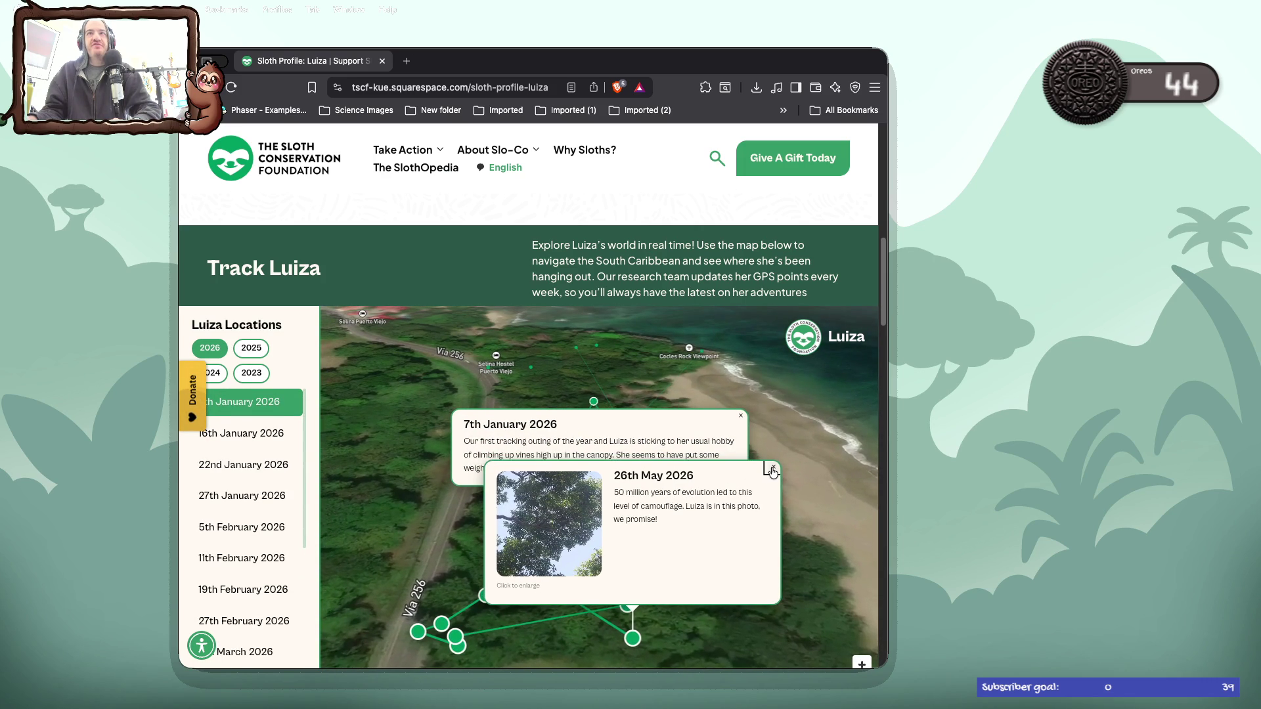
left_click(773, 469)
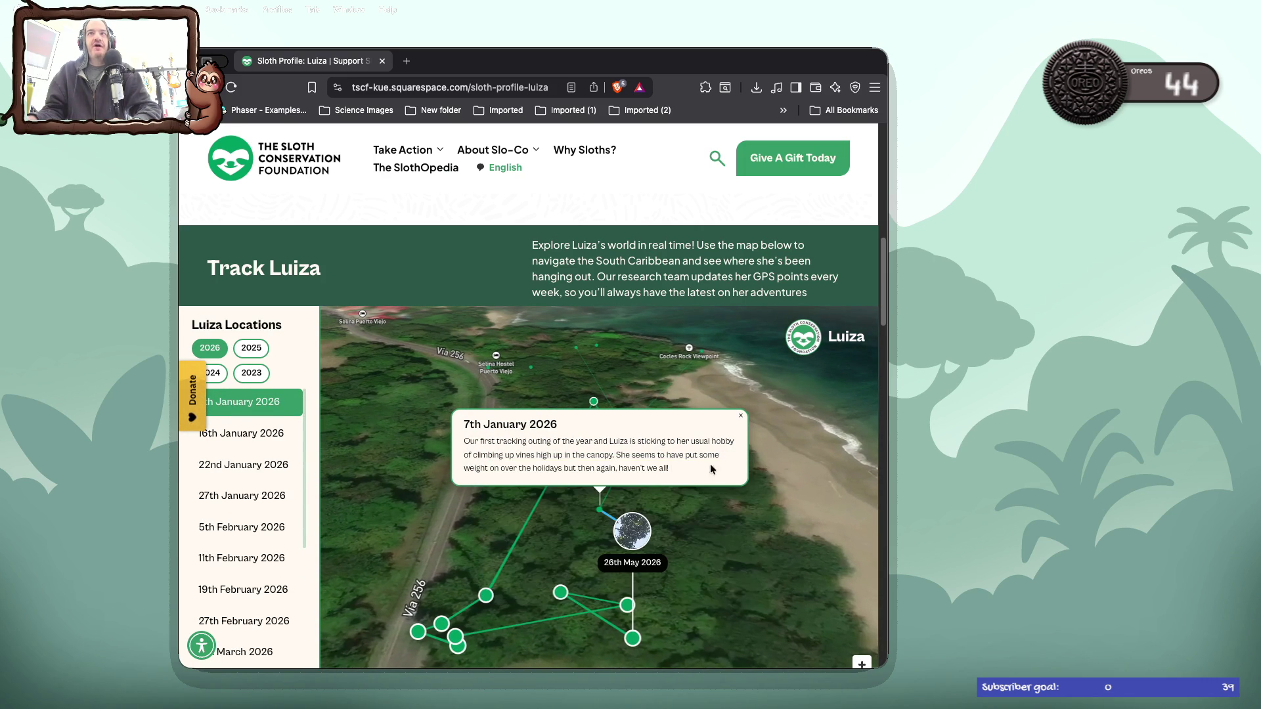
scroll(503, 300, "left", 5)
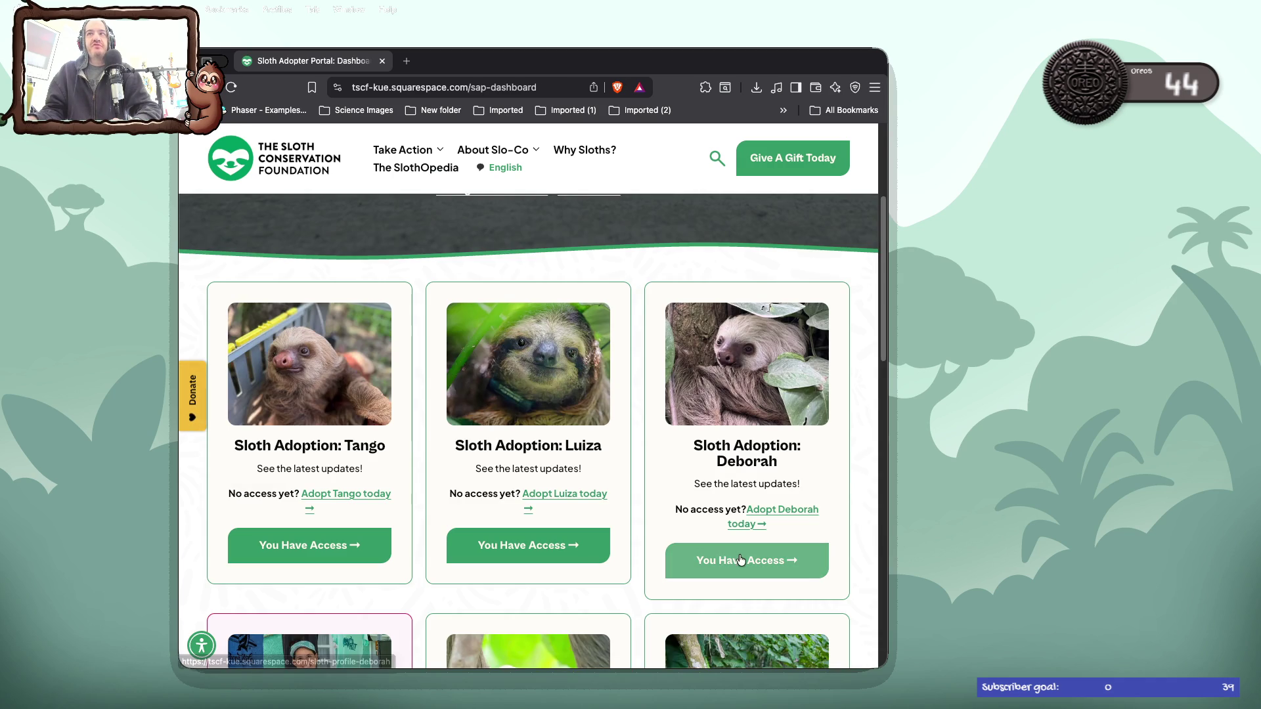
left_click(748, 560)
scroll(615, 413, "down", 10)
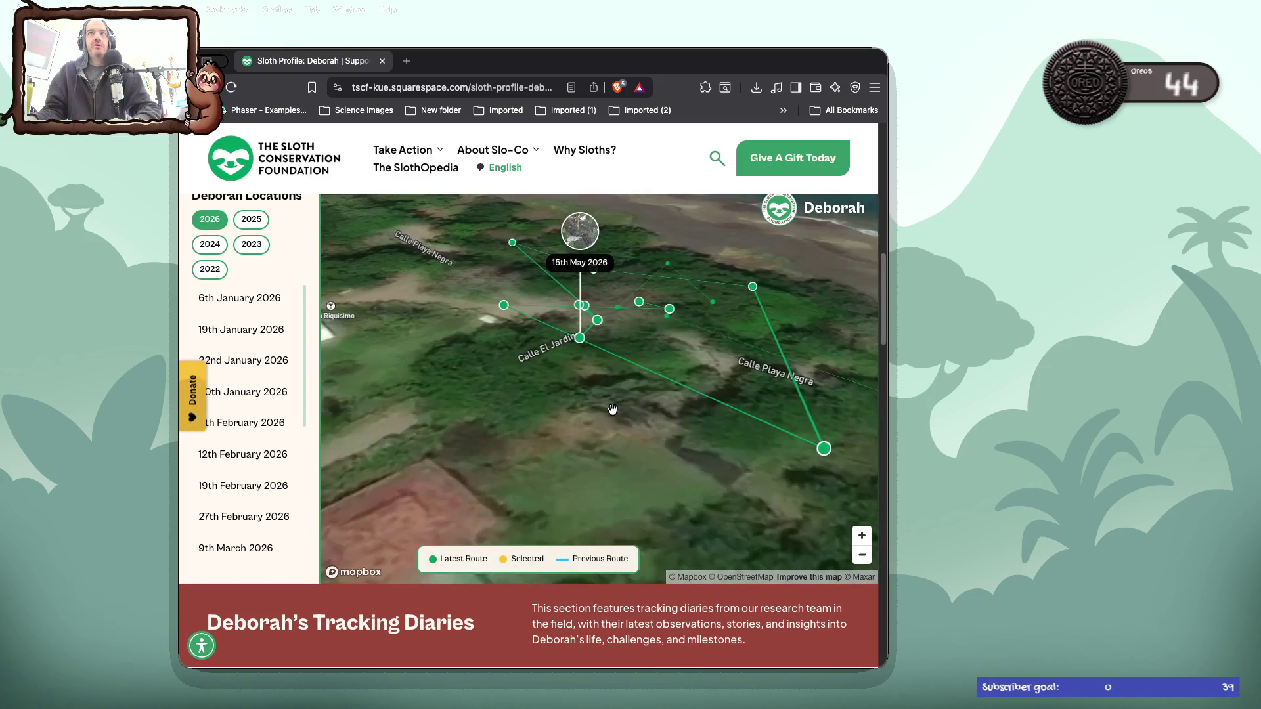
left_click(569, 315)
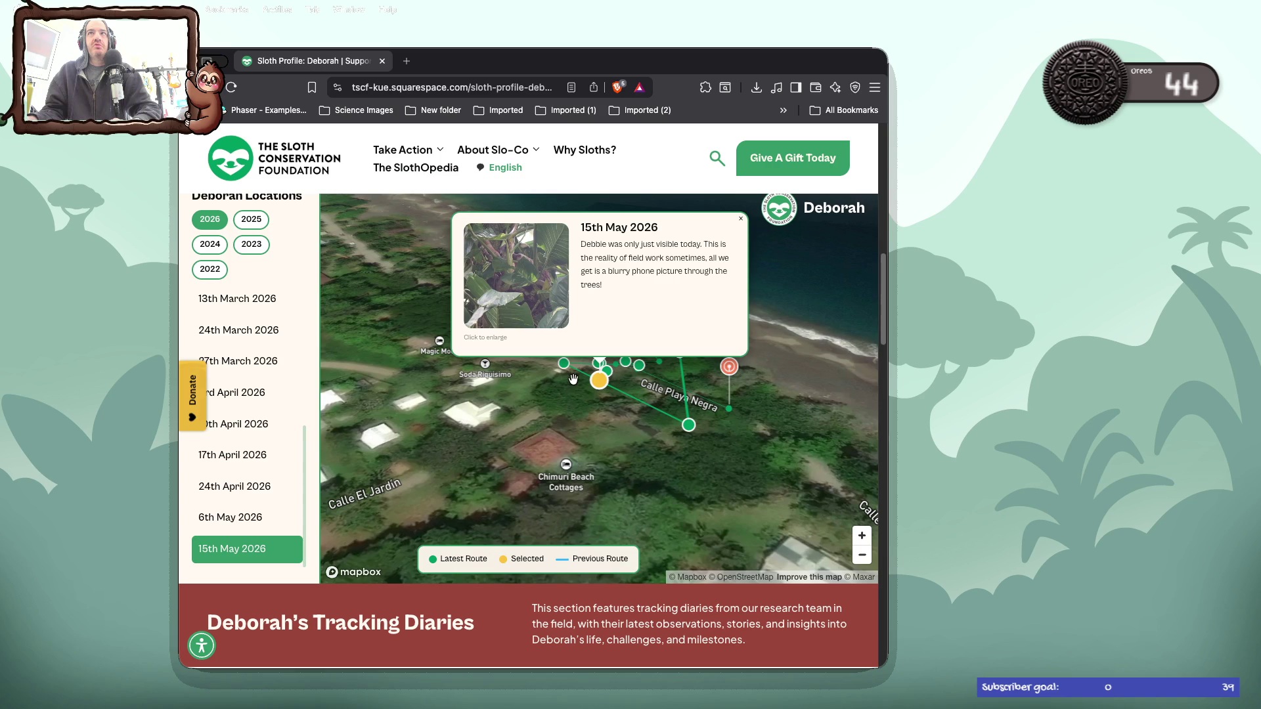
left_click(525, 269)
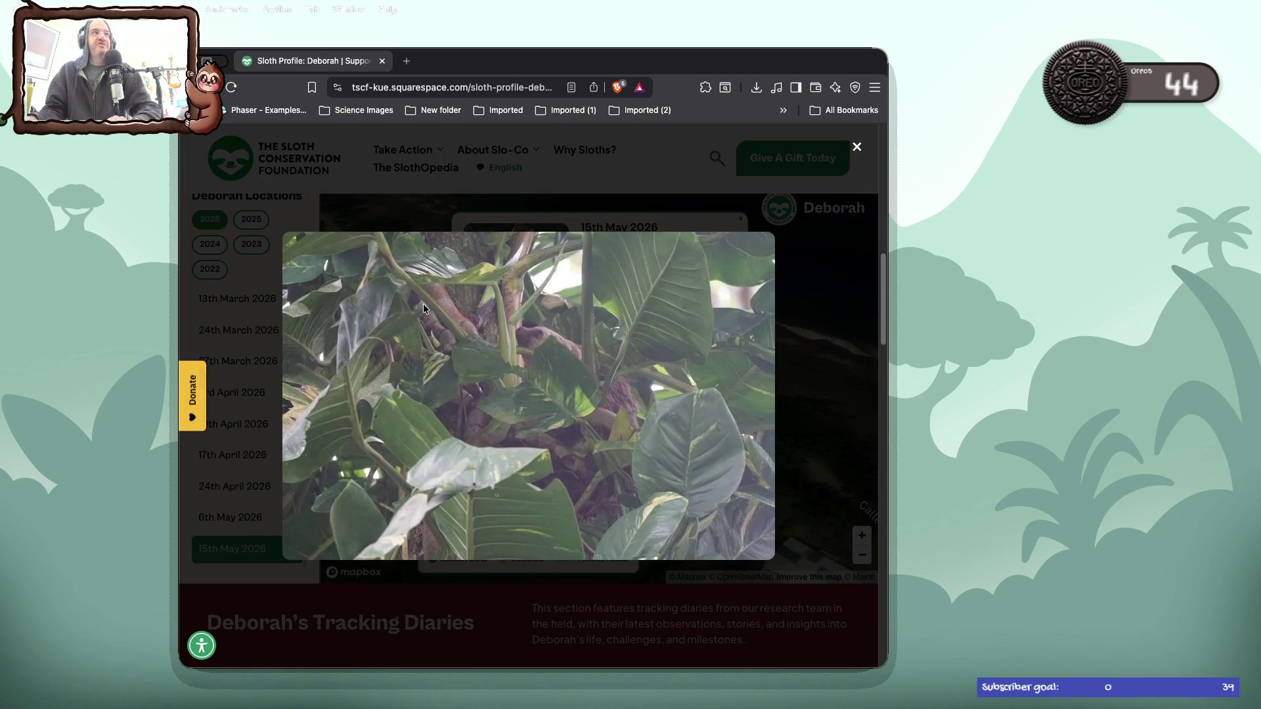
left_click(360, 203)
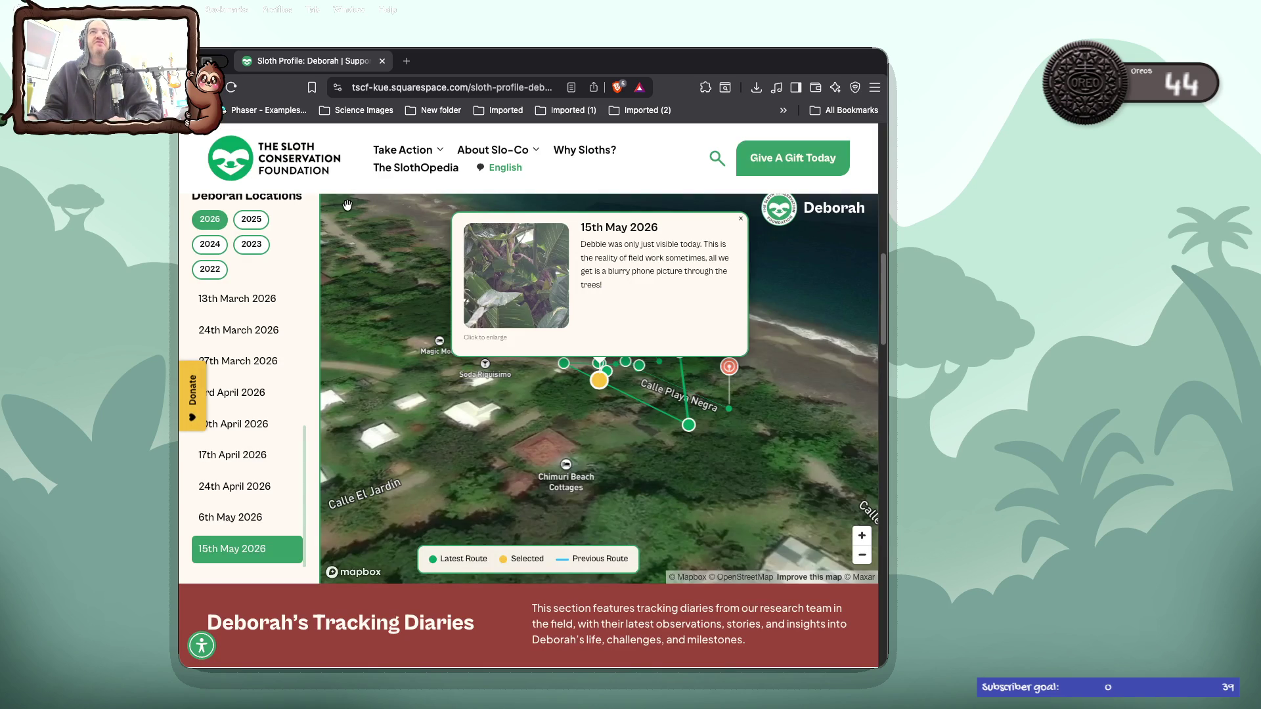
key("super+bracketleft")
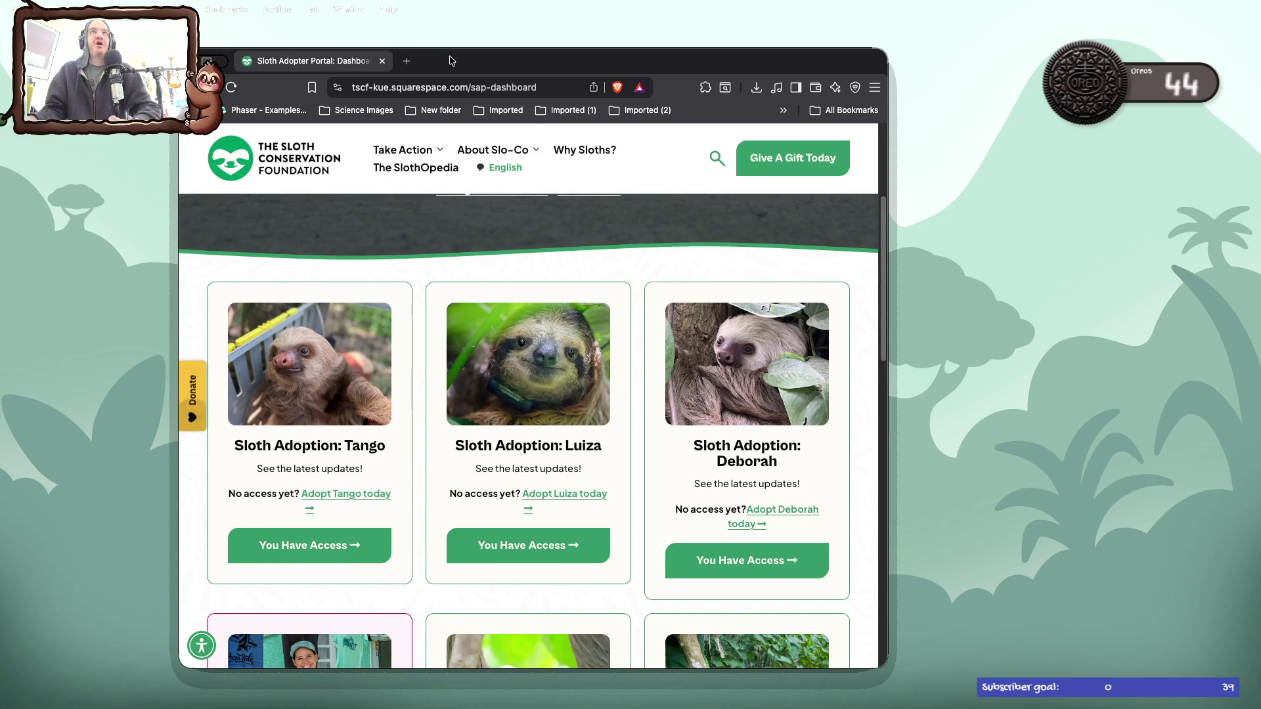
- Drag the adopter dashboard window down the screen, showing the Tango, Luiza and Deborah cards
left_click_drag(410, 56, 385, 285)
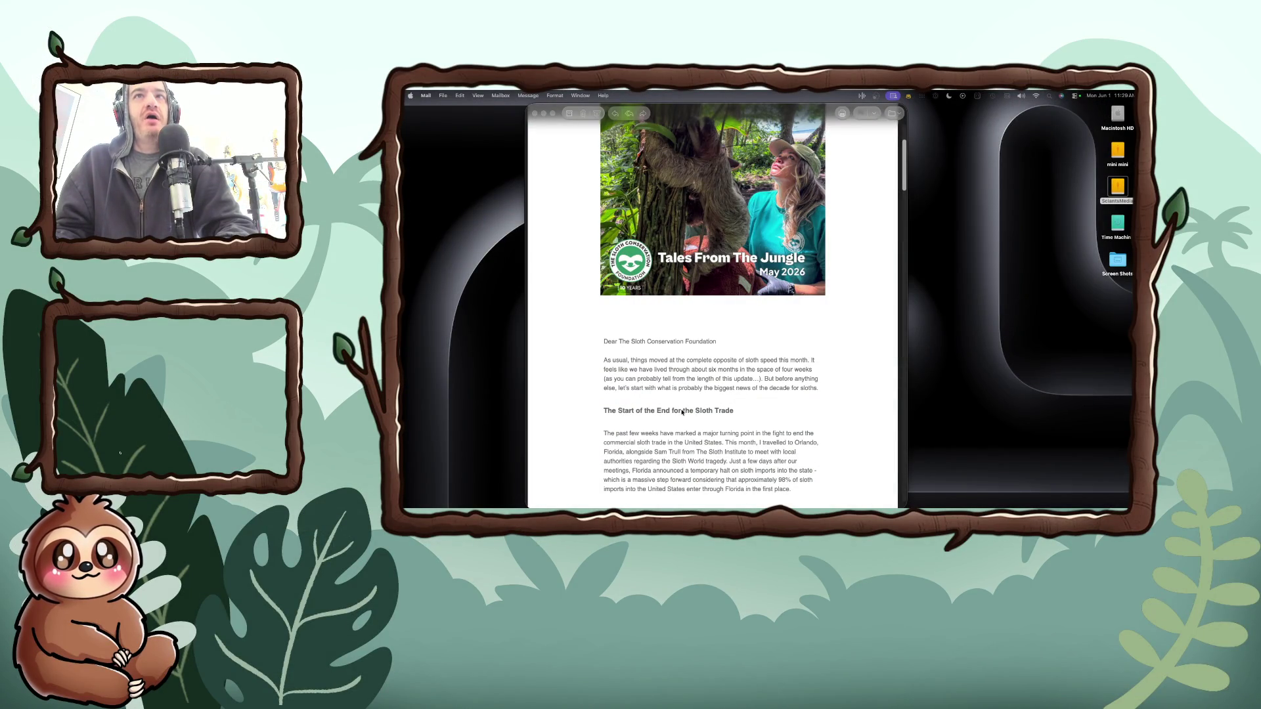
scroll(688, 424, "down", 2)
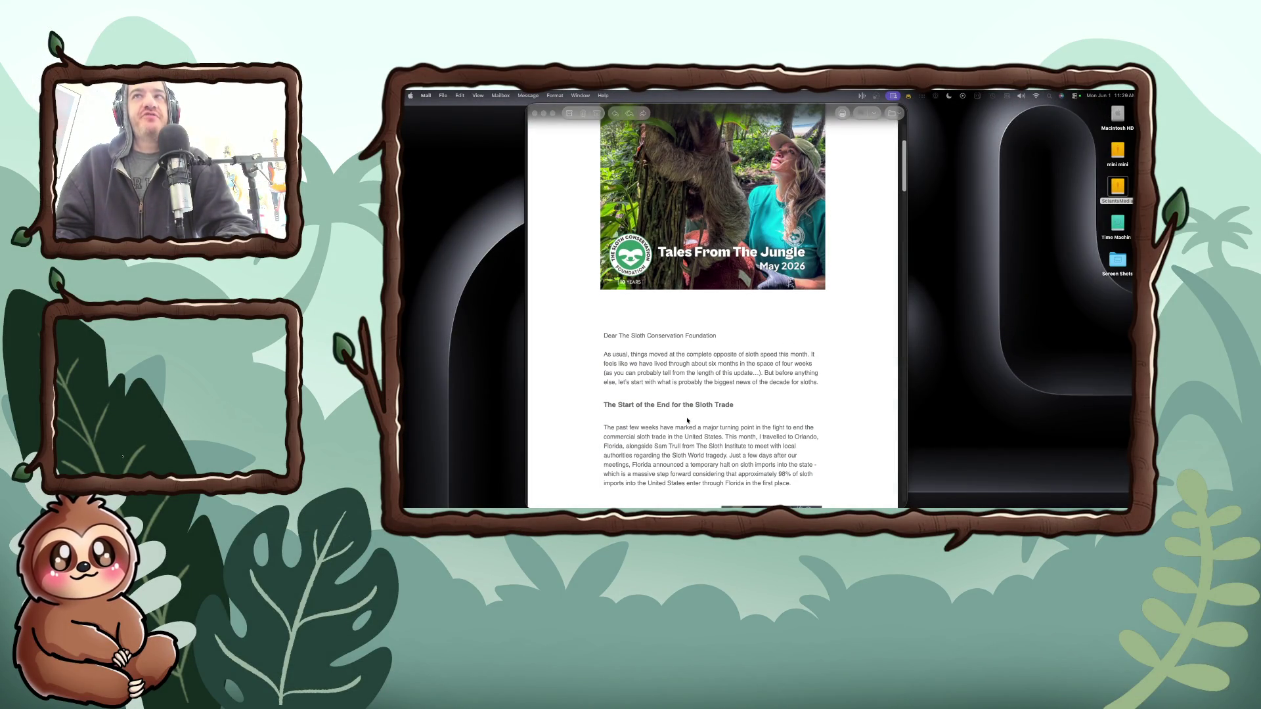
scroll(688, 420, "down", 1)
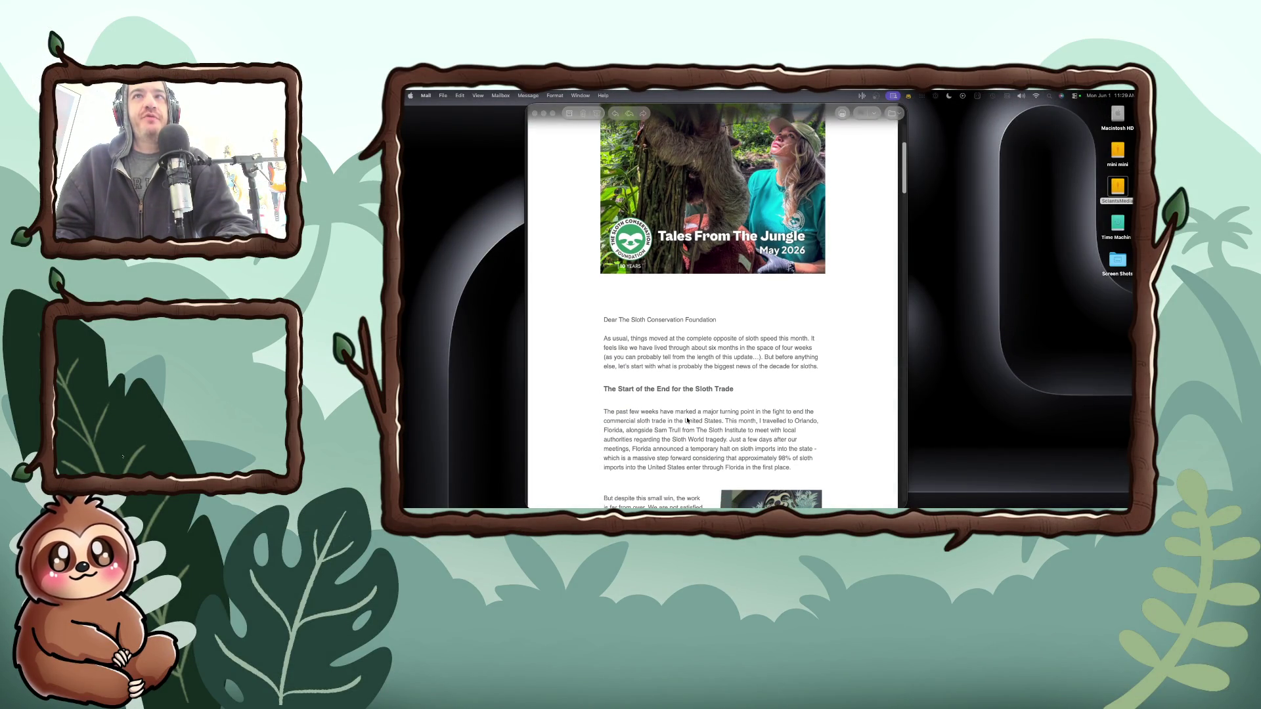
scroll(688, 420, "down", 2)
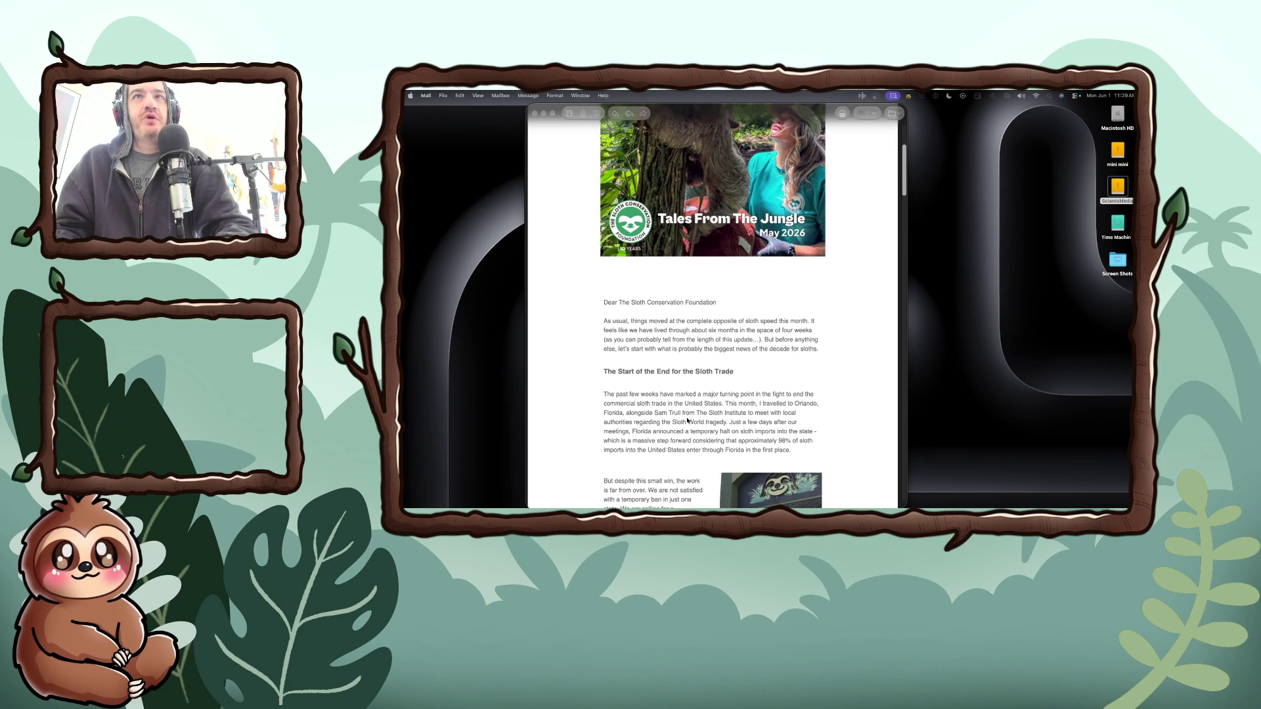
scroll(688, 420, "down", 3)
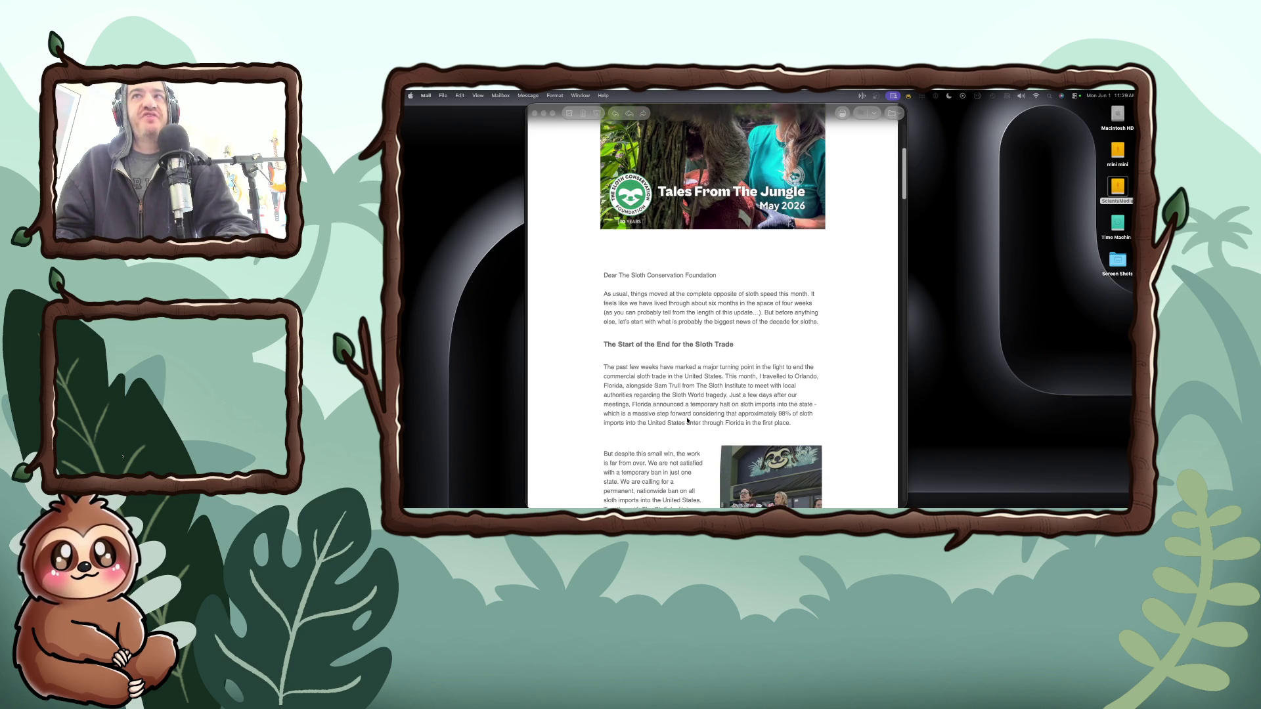
scroll(687, 420, "down", 2)
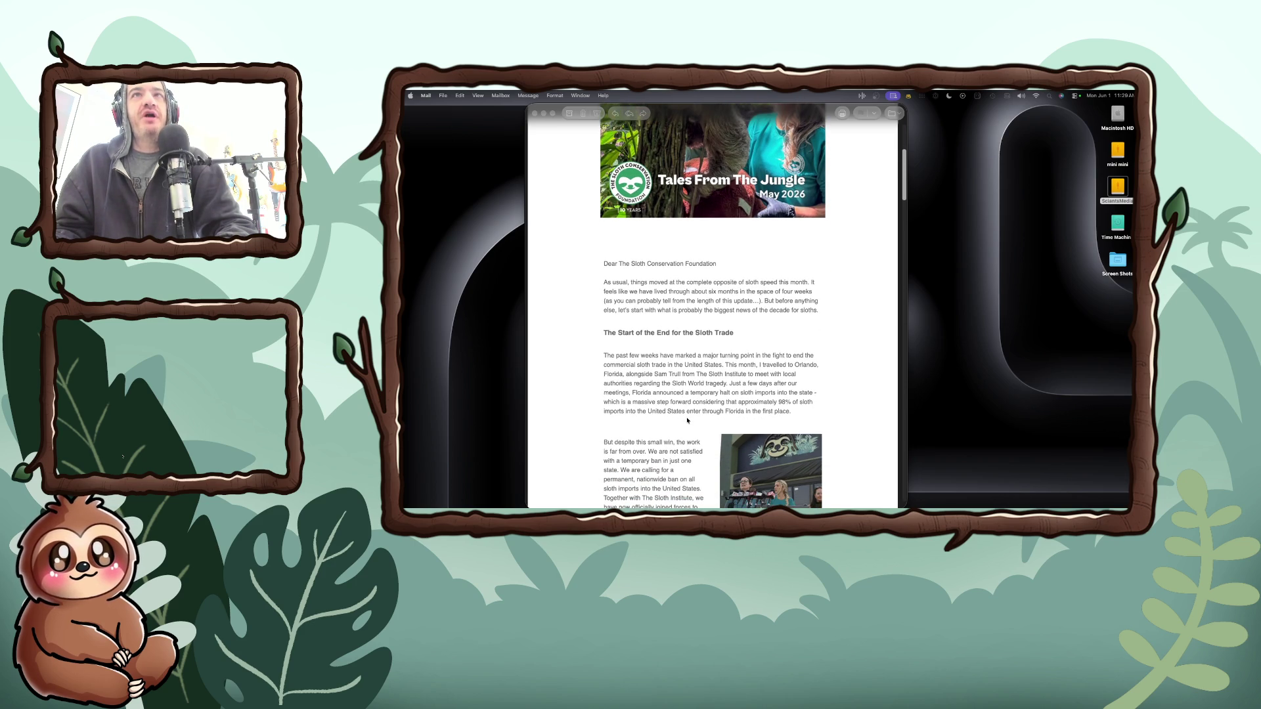
scroll(688, 420, "down", 4)
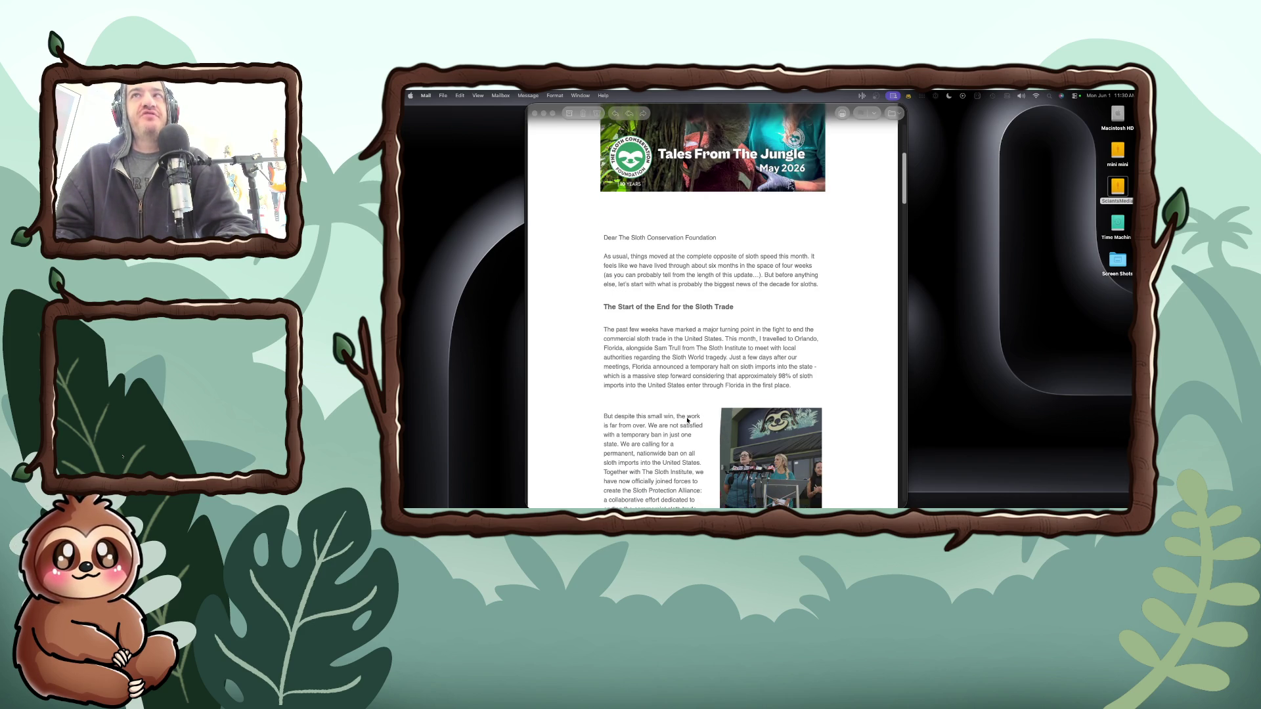
scroll(688, 421, "down", 4)
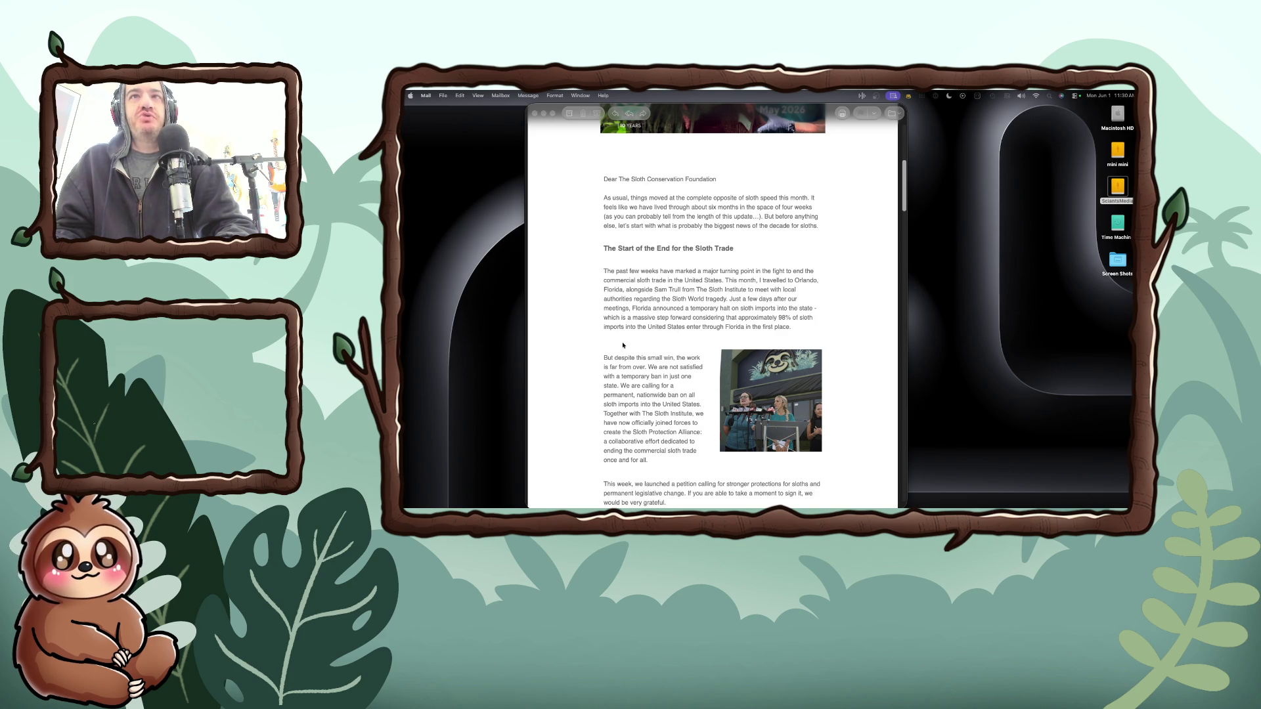
scroll(623, 345, "down", 5)
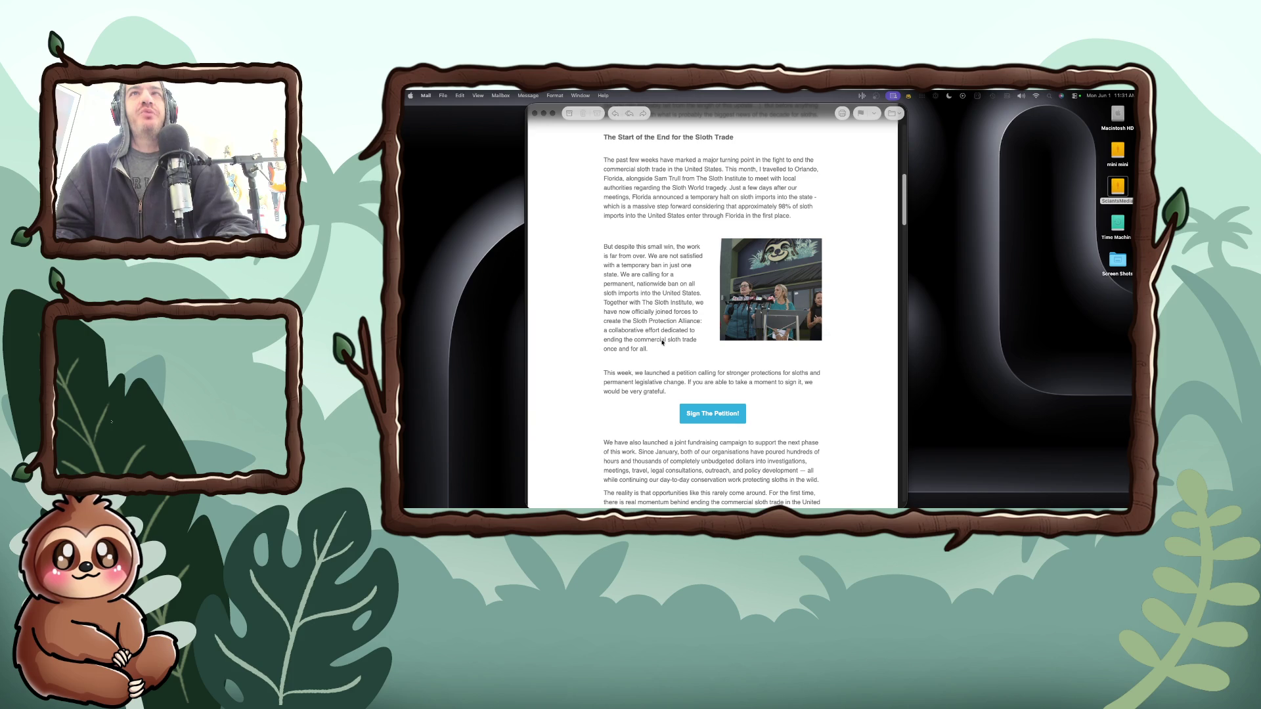
- Scroll the newsletter past the petition and Donate sections to the New Lifetime Sloth Bridge story
scroll(662, 341, "down", 1)
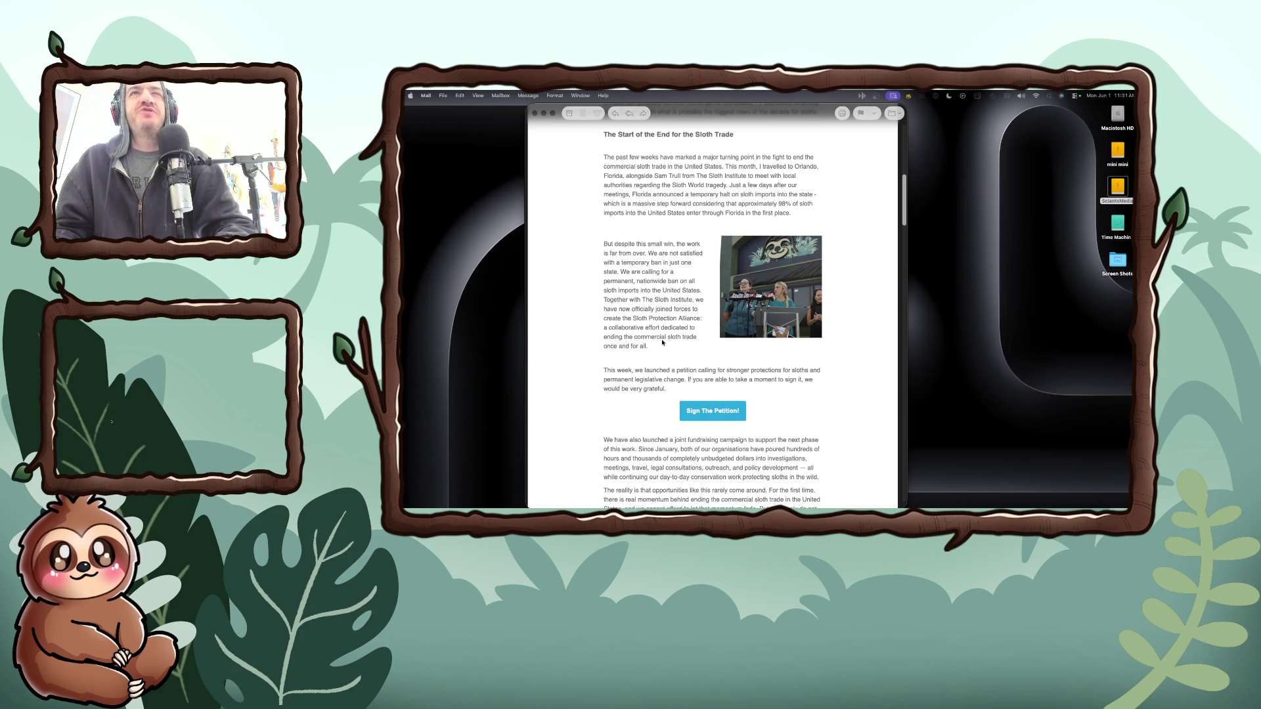
scroll(663, 342, "down", 1)
scroll(662, 342, "down", 4)
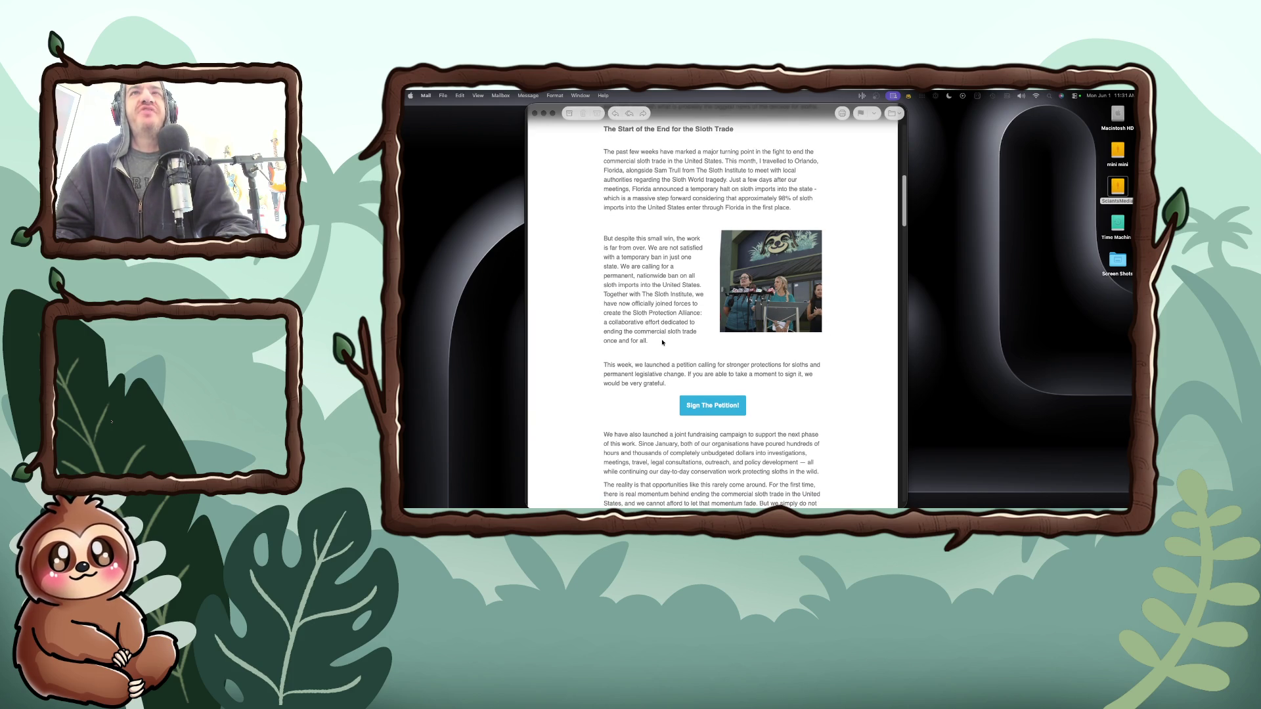
scroll(662, 342, "down", 6)
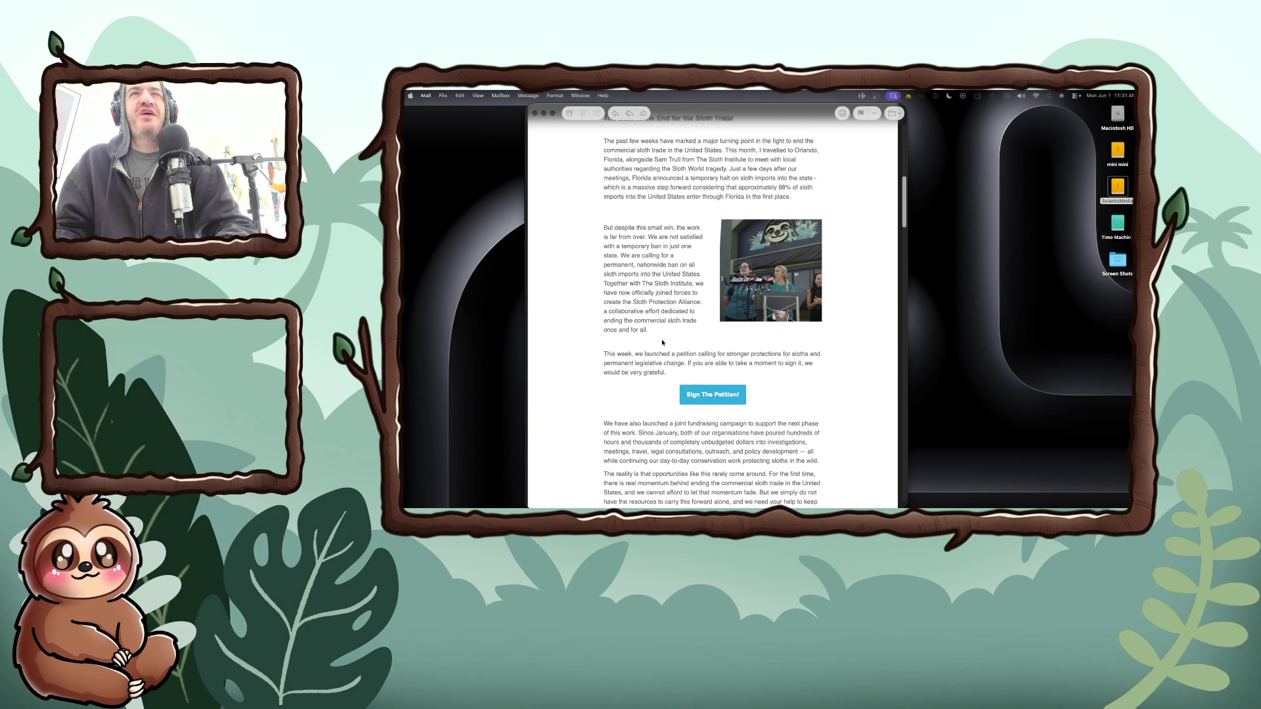
scroll(662, 342, "down", 5)
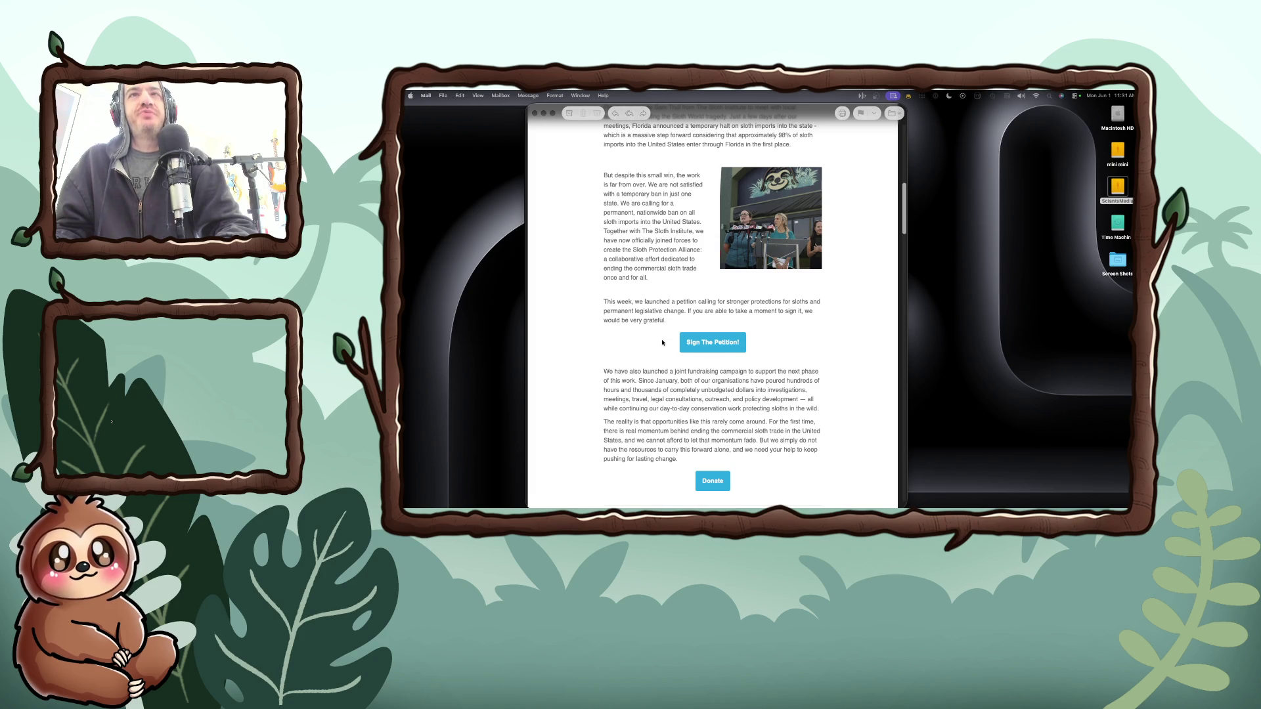
scroll(662, 342, "down", 6)
scroll(662, 342, "down", 2)
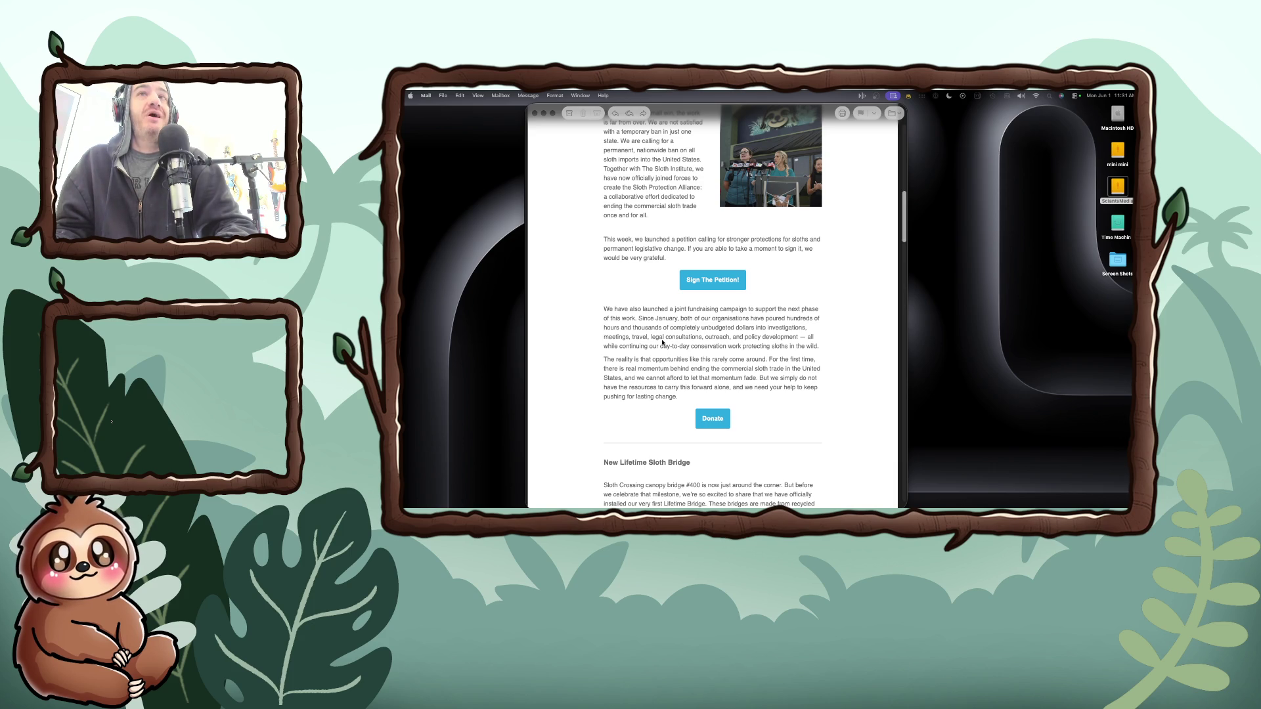
scroll(662, 342, "down", 1)
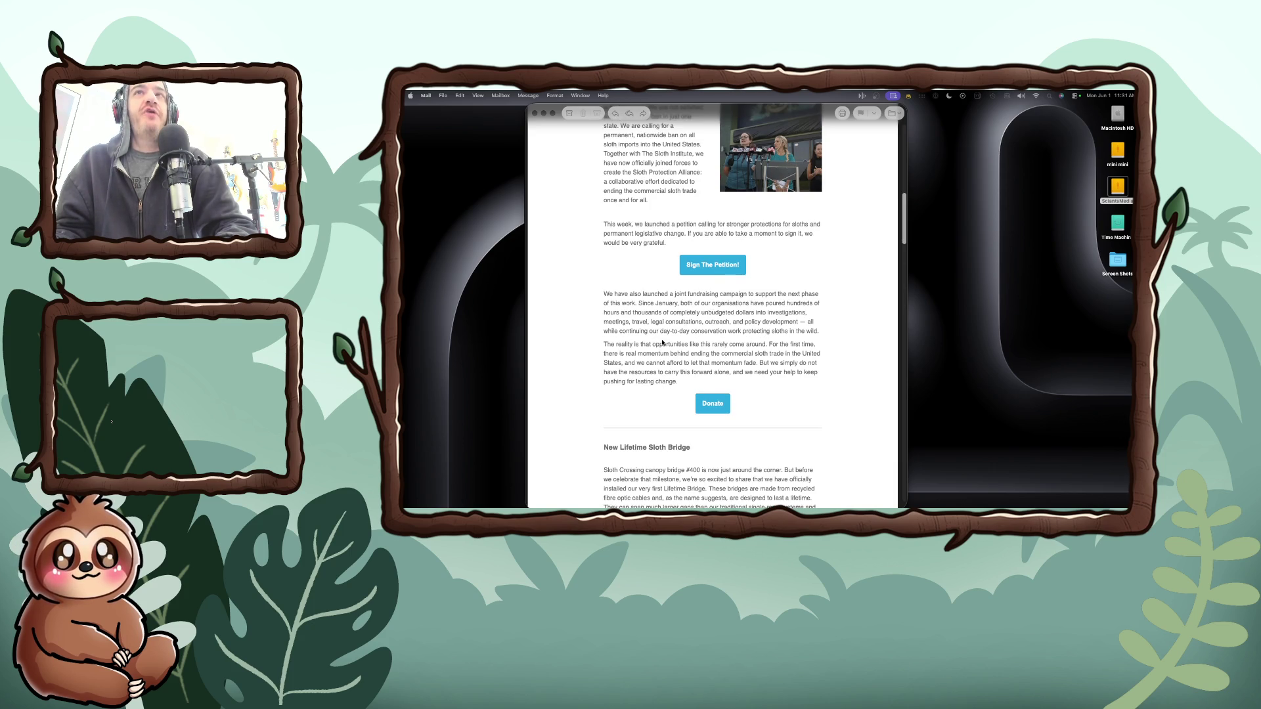
scroll(662, 342, "down", 3)
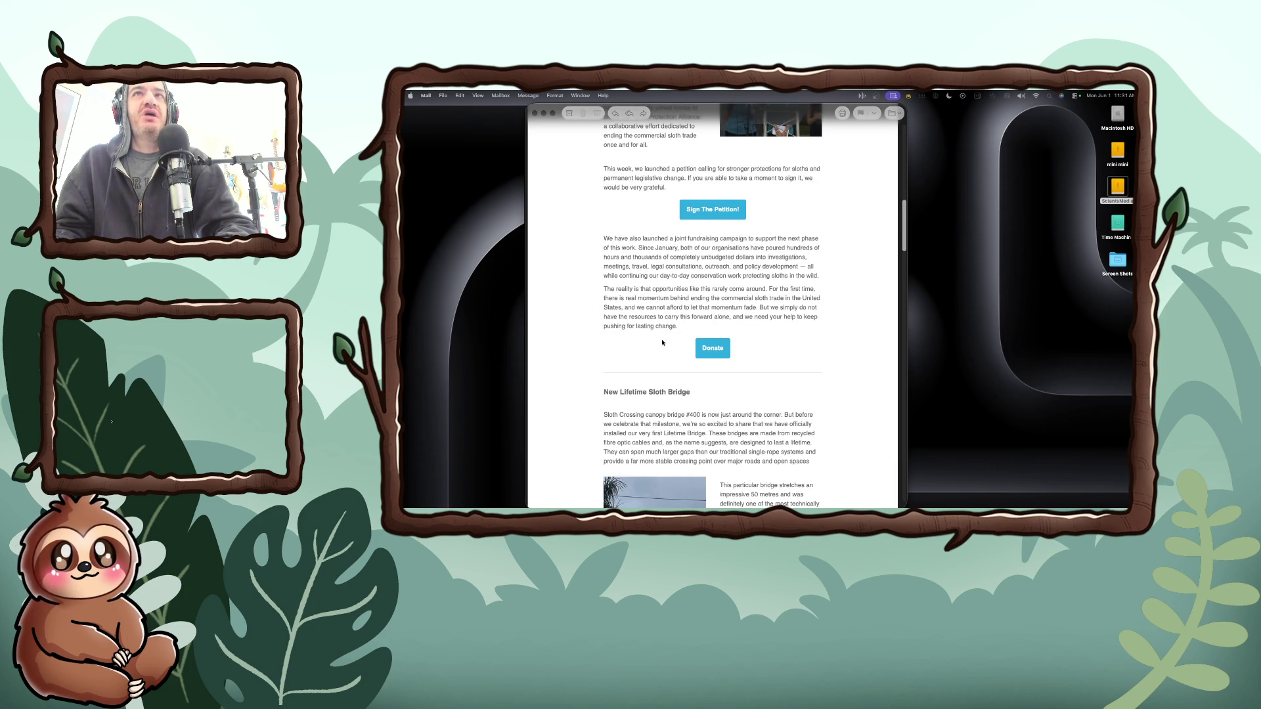
scroll(662, 343, "down", 5)
scroll(662, 343, "down", 4)
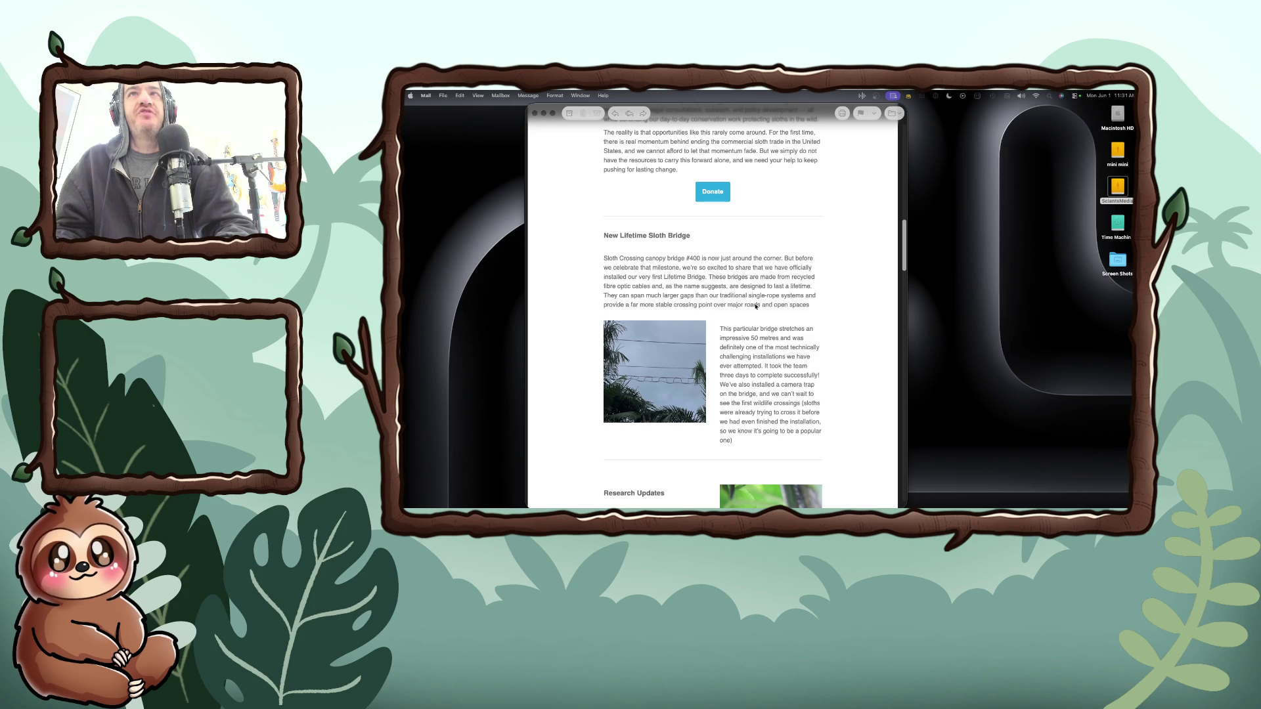
- Scroll past the 50-metre bridge story until Research Updates introducing Nigel and Franklin appears
scroll(815, 373, "down", 3)
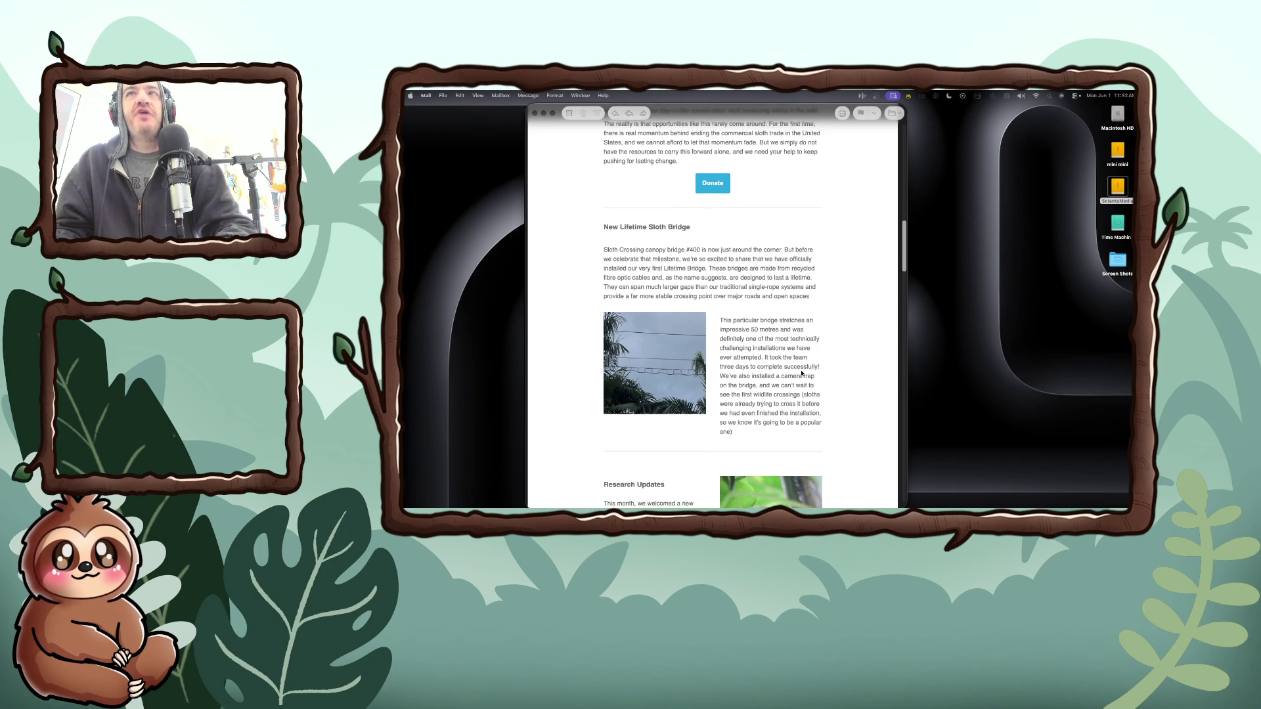
scroll(802, 373, "down", 2)
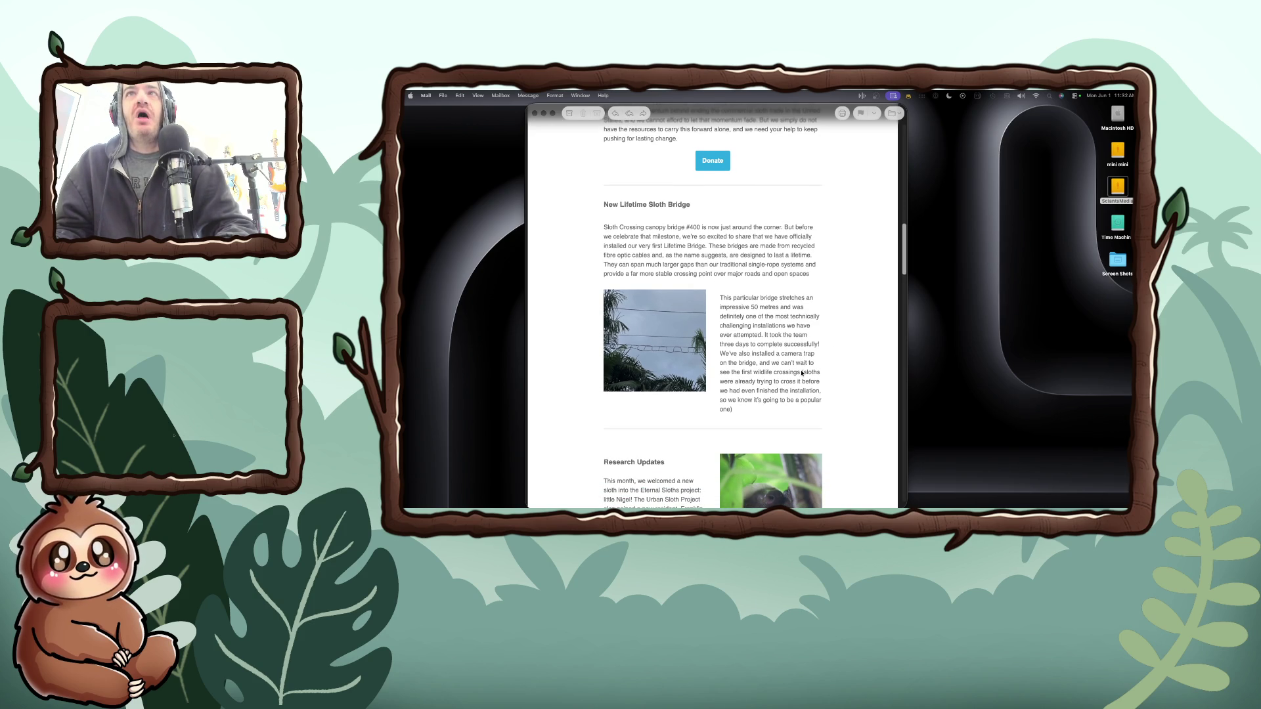
scroll(802, 373, "down", 2)
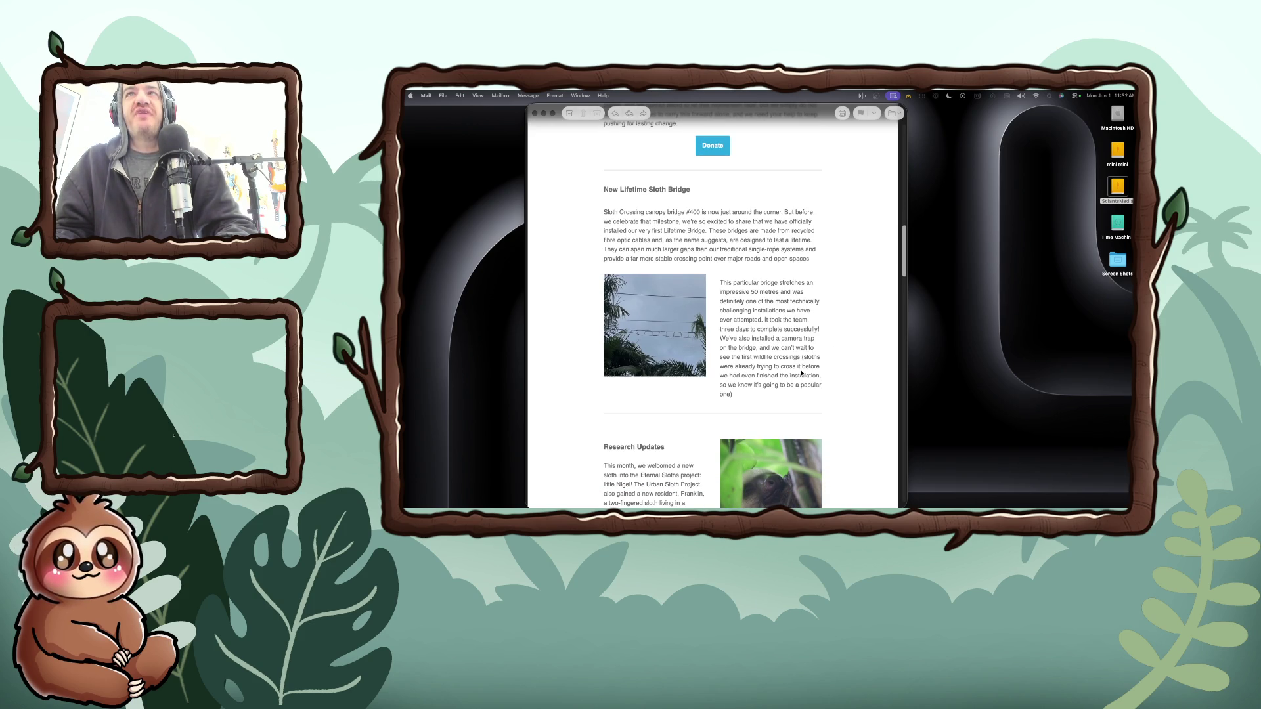
scroll(801, 373, "down", 1)
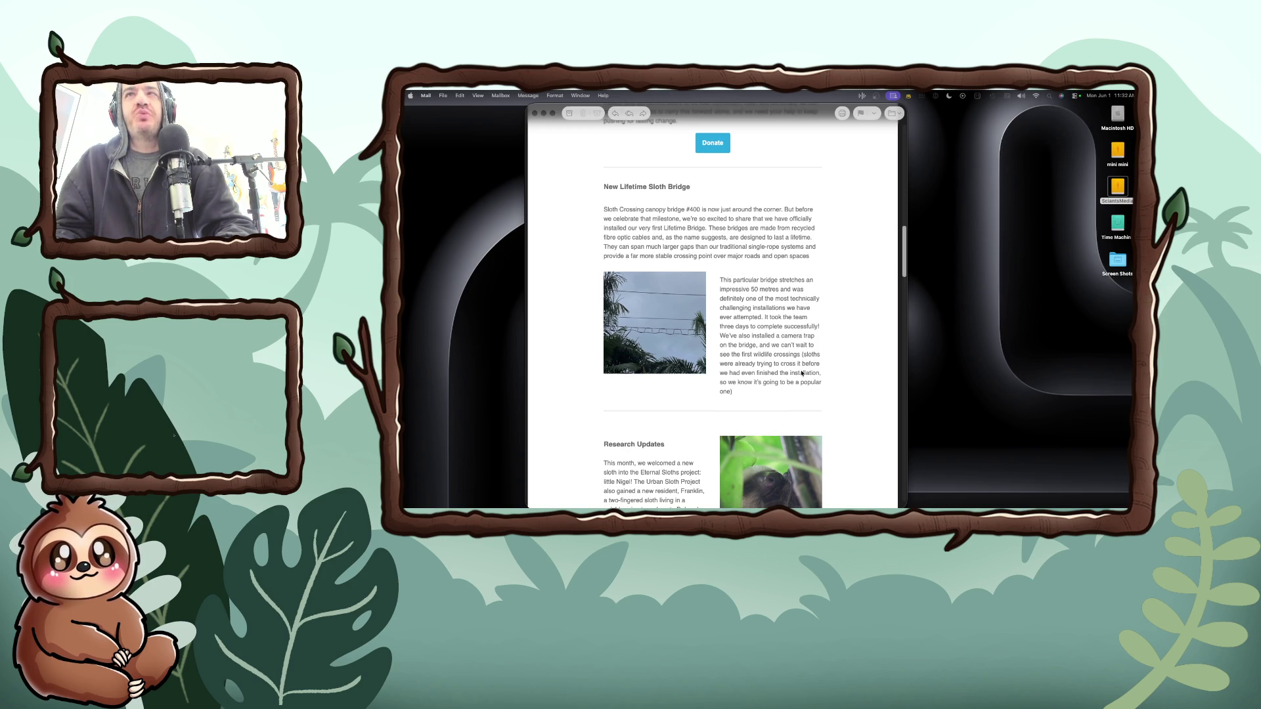
scroll(801, 373, "down", 1)
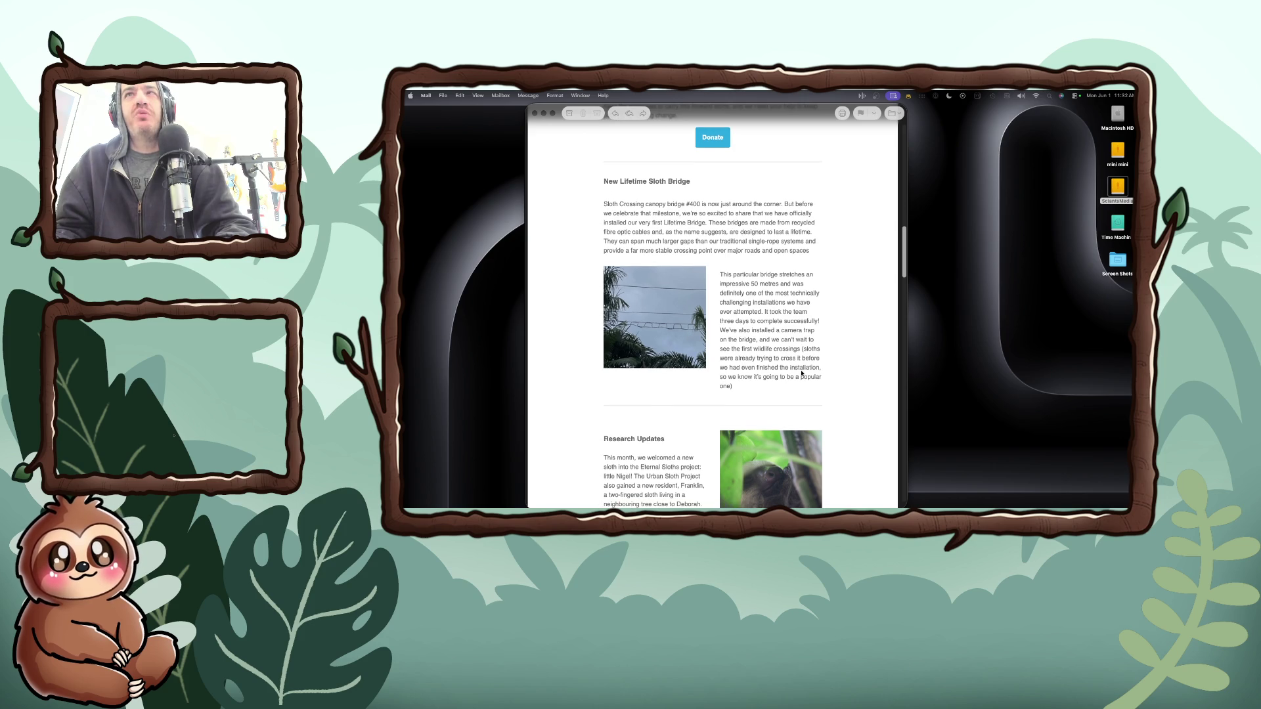
scroll(801, 373, "down", 3)
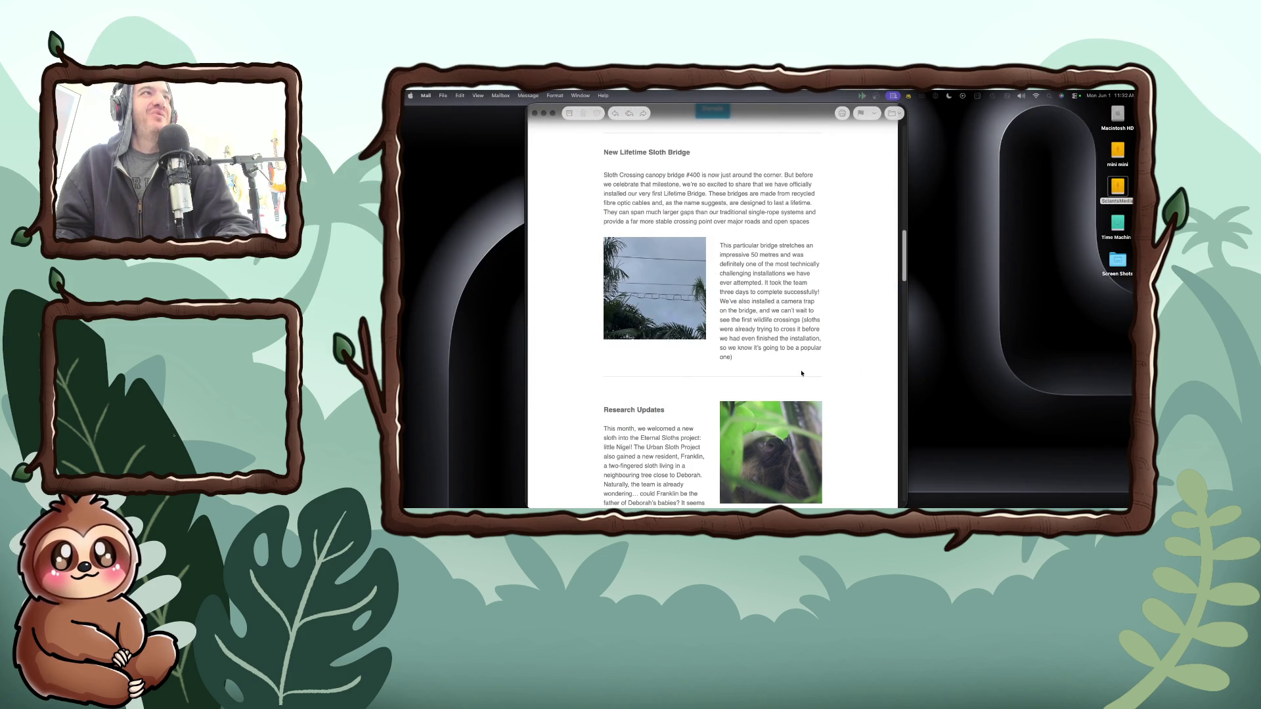
- Scroll past Research Updates and Habitat Mapping with Drones to the 17-guide Tour Guides workshop
scroll(802, 373, "down", 5)
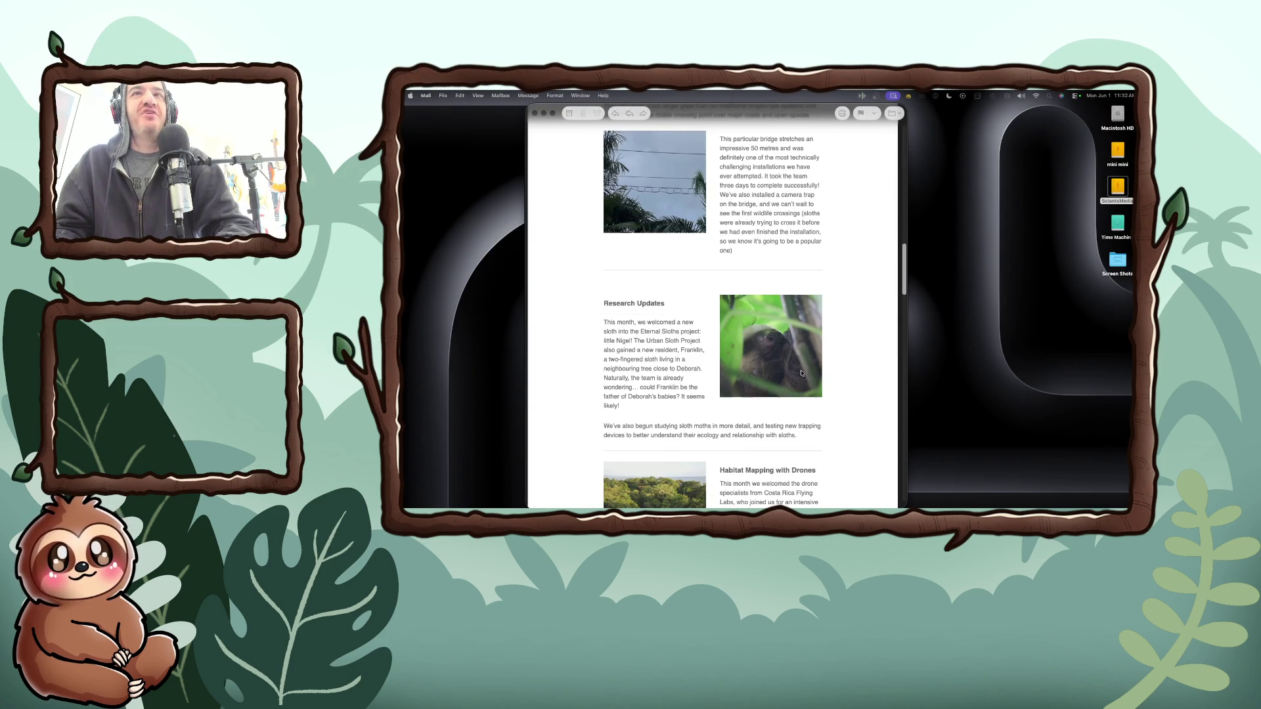
scroll(801, 373, "down", 2)
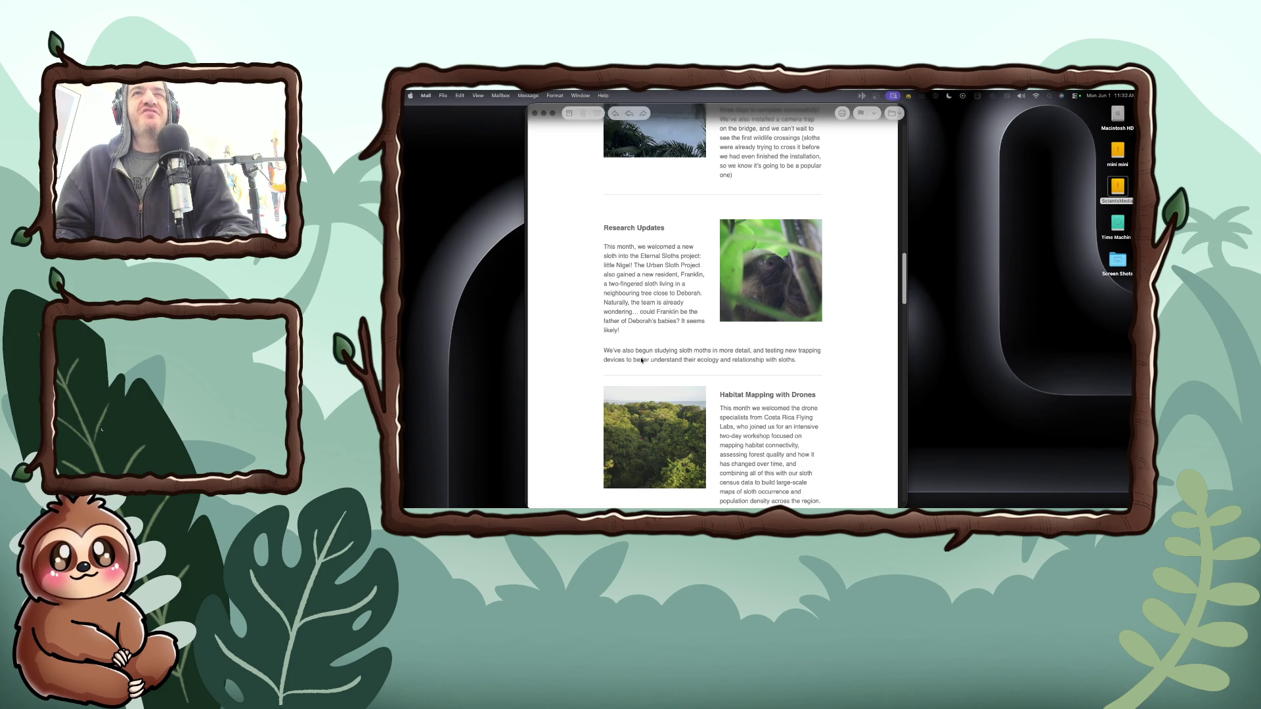
scroll(641, 360, "down", 2)
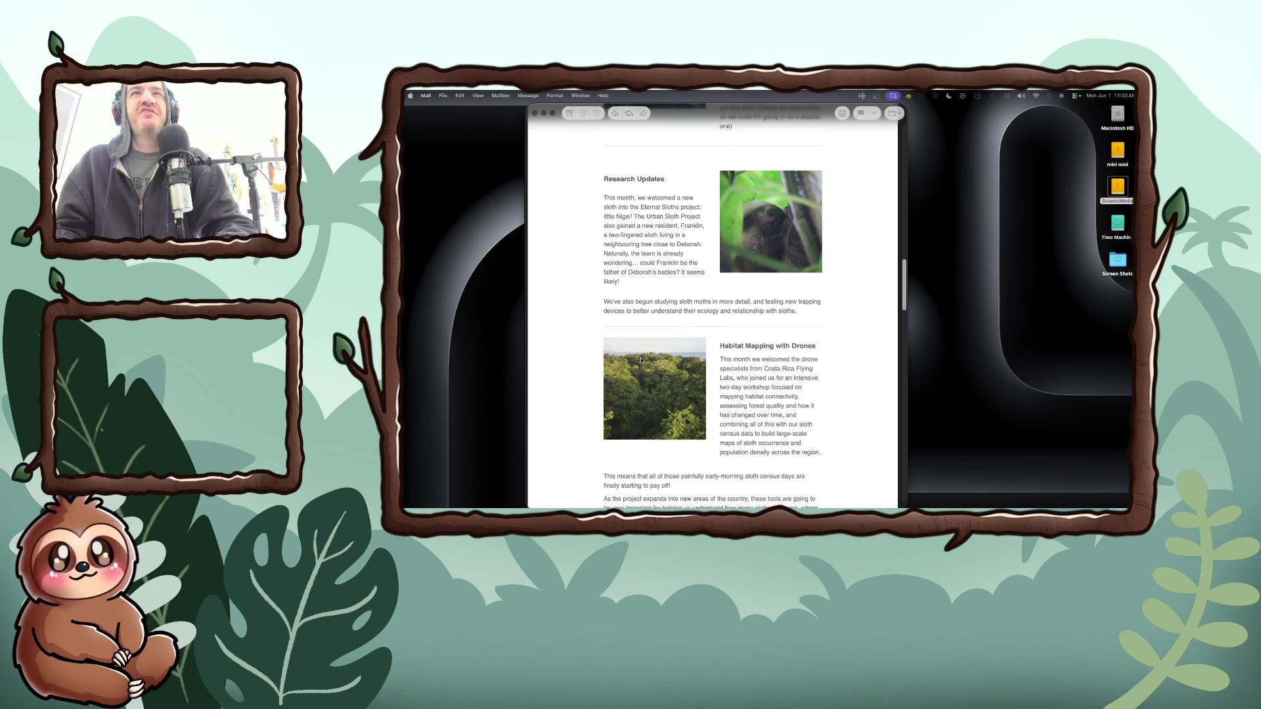
scroll(641, 360, "down", 8)
scroll(641, 360, "up", 5)
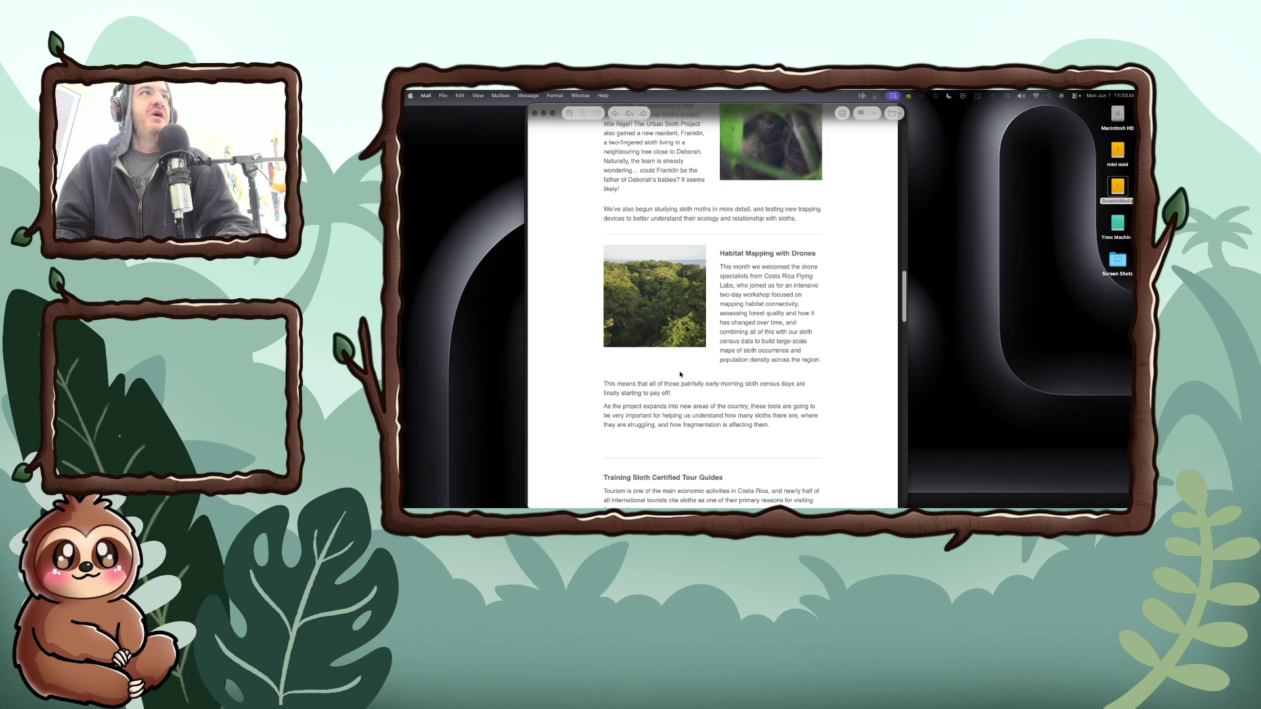
scroll(681, 374, "down", 1)
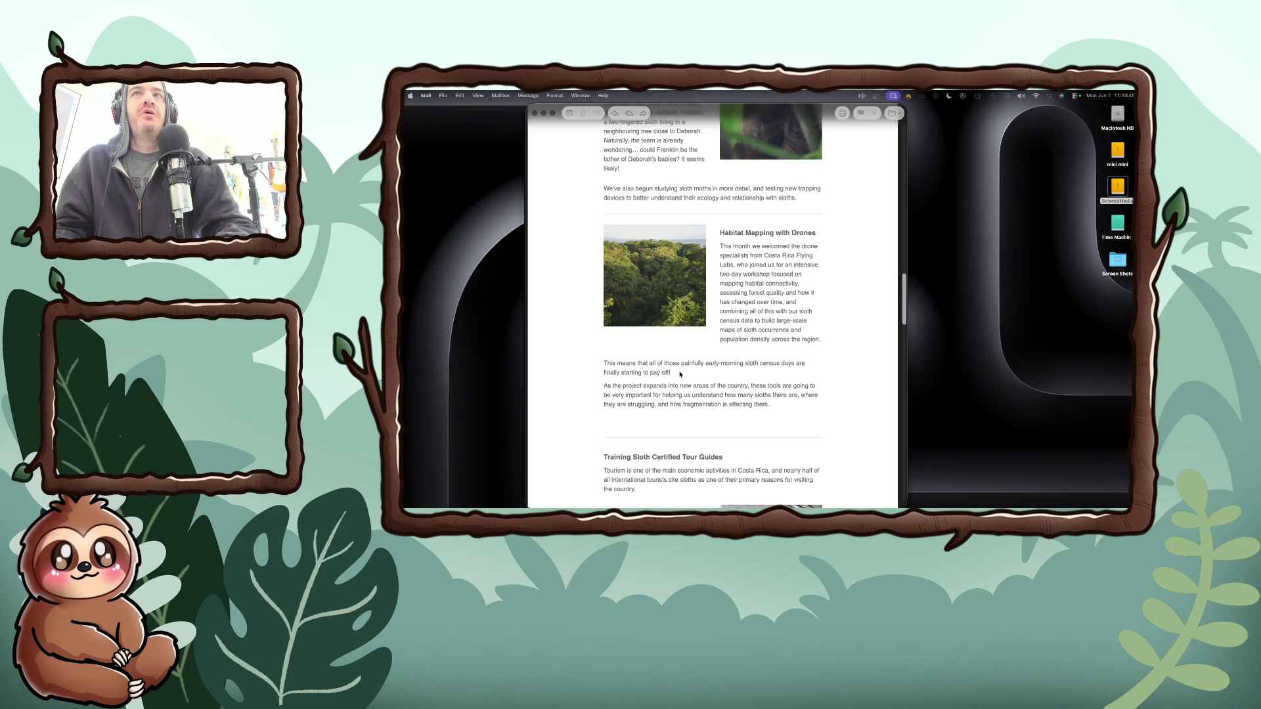
scroll(681, 374, "down", 1)
scroll(680, 374, "down", 1)
scroll(681, 374, "down", 2)
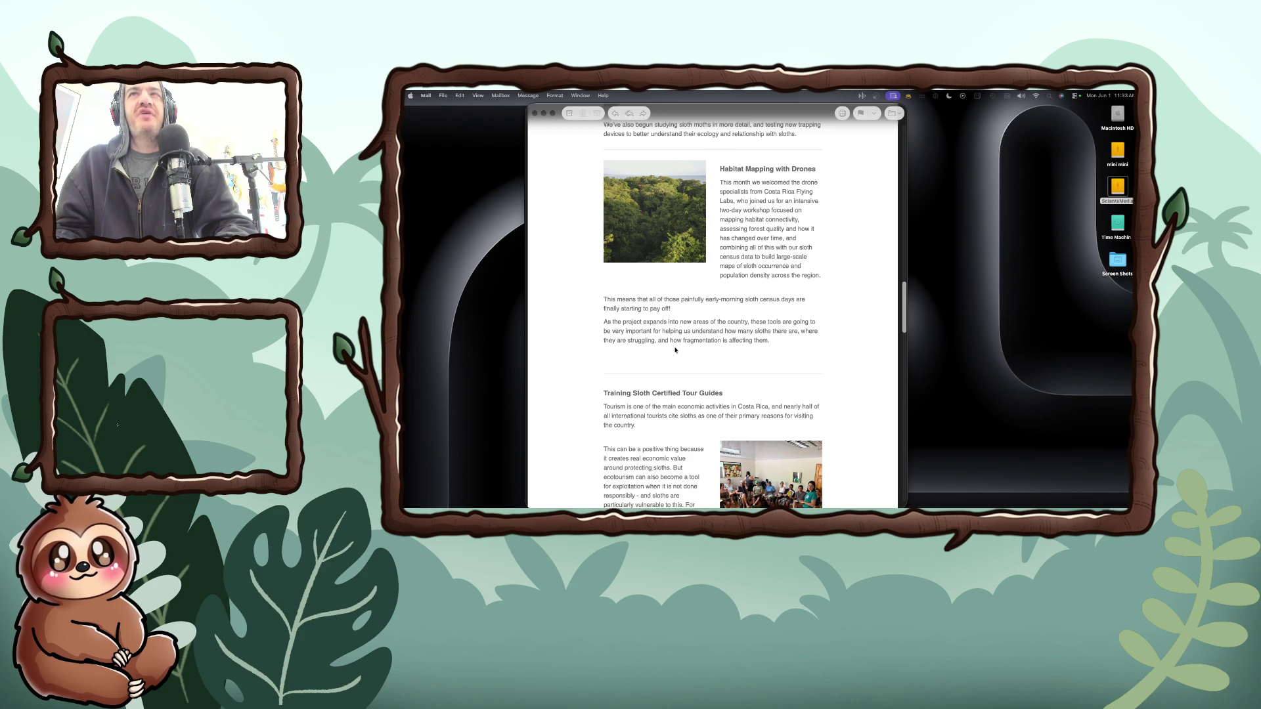
scroll(675, 350, "down", 3)
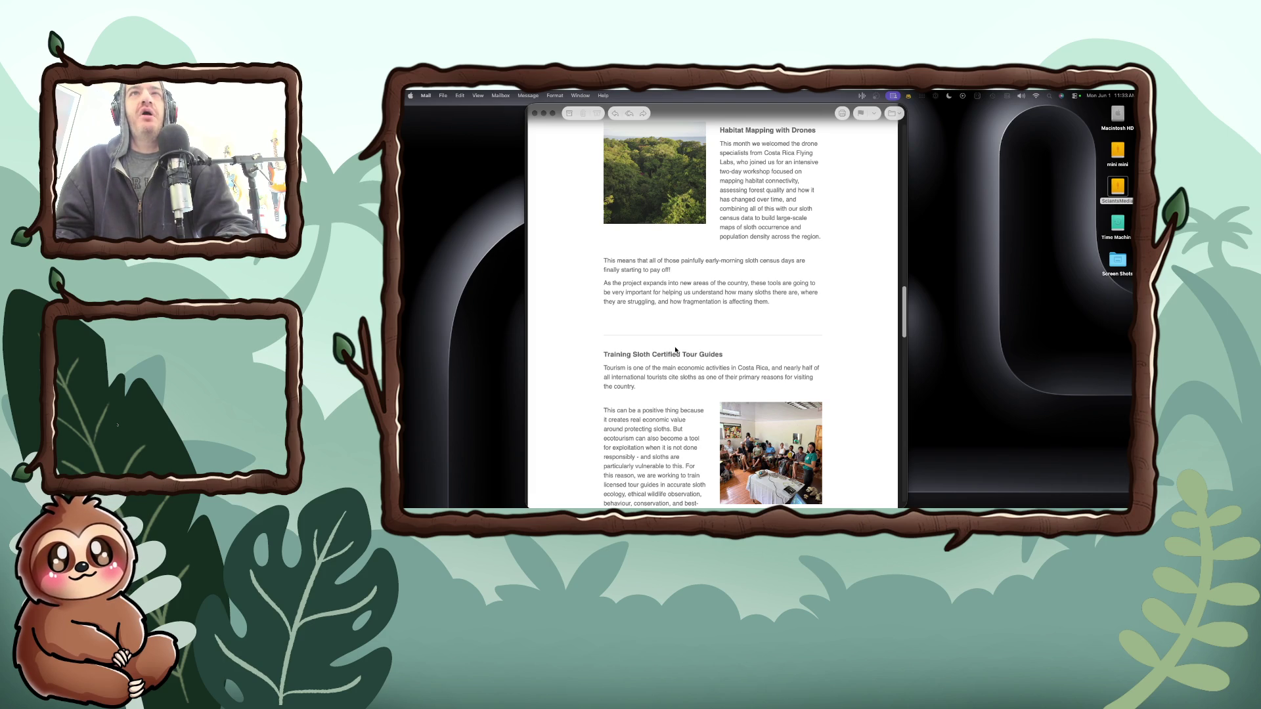
scroll(675, 350, "down", 3)
scroll(675, 350, "down", 7)
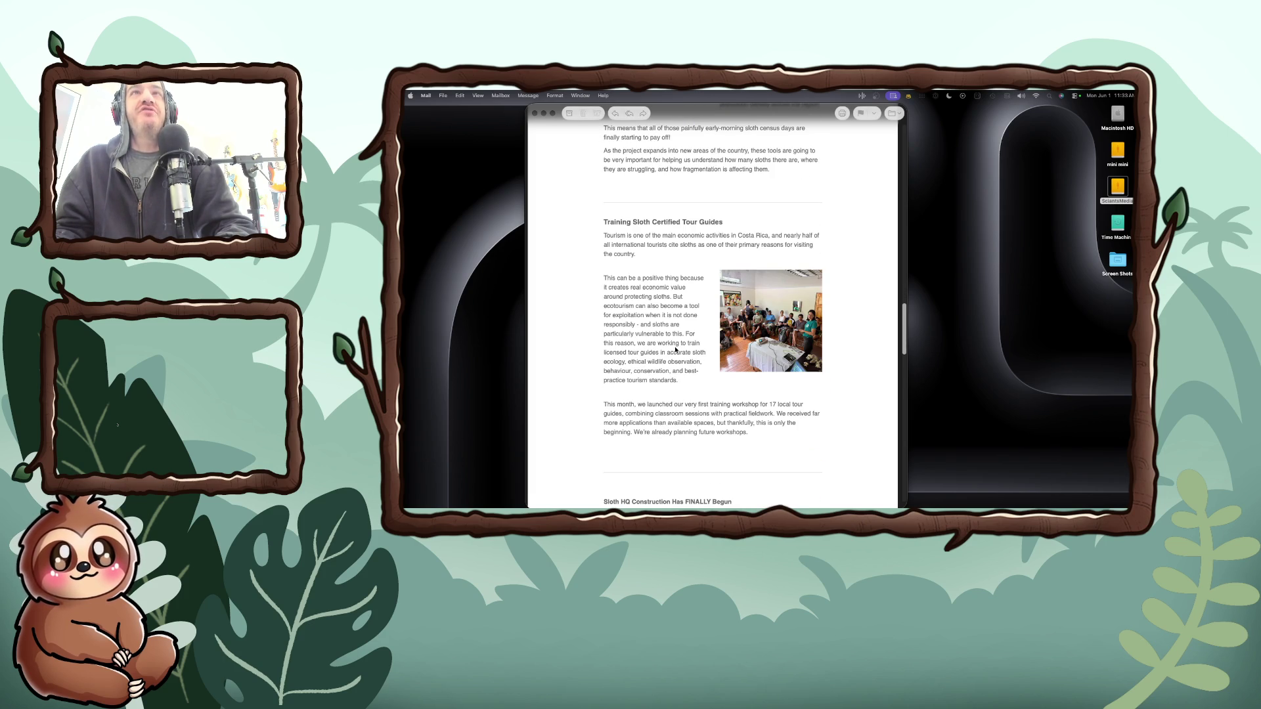
scroll(675, 350, "down", 3)
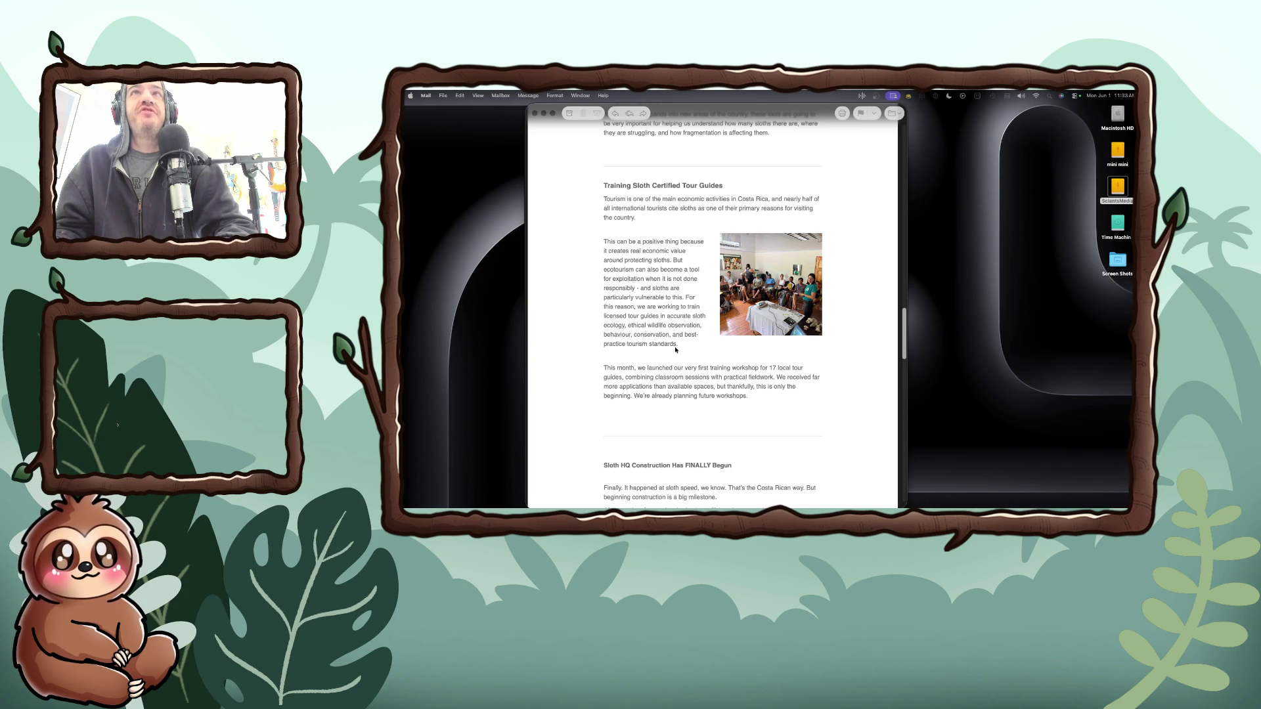
- Scroll down to the newsletter's closing signature
scroll(675, 350, "down", 13)
scroll(675, 350, "down", 4)
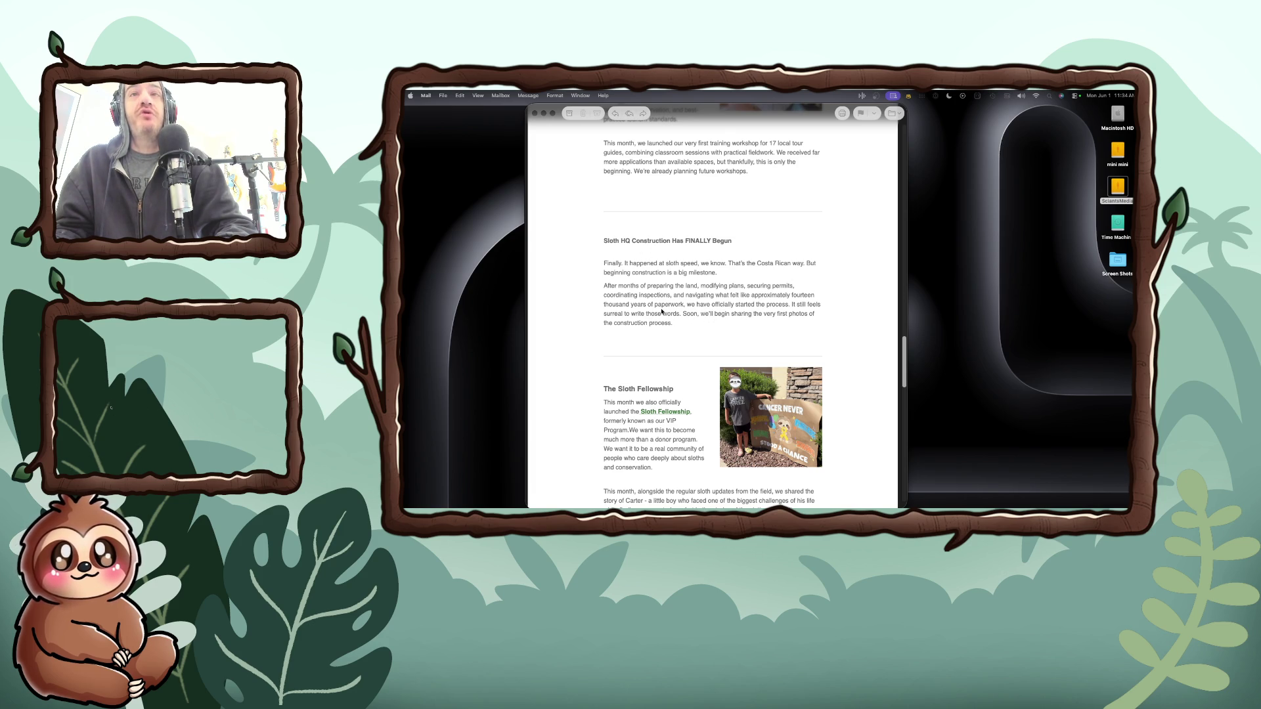
scroll(661, 311, "down", 10)
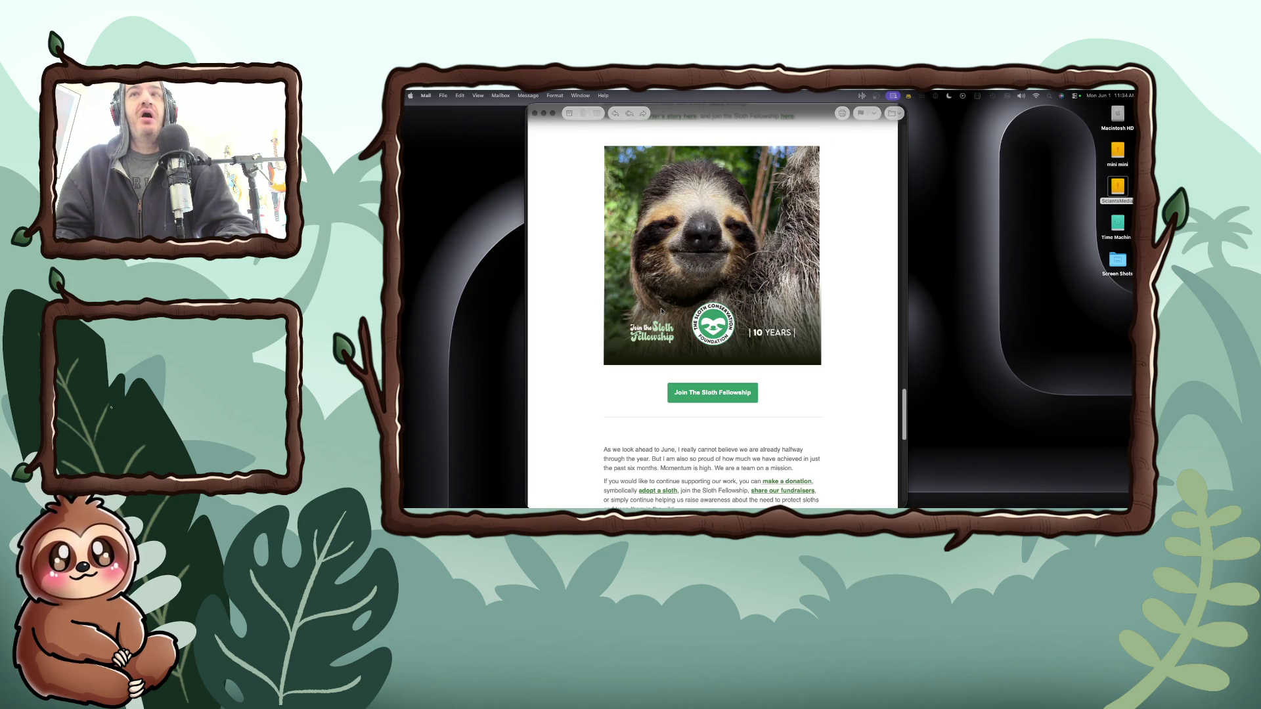
scroll(662, 311, "down", 5)
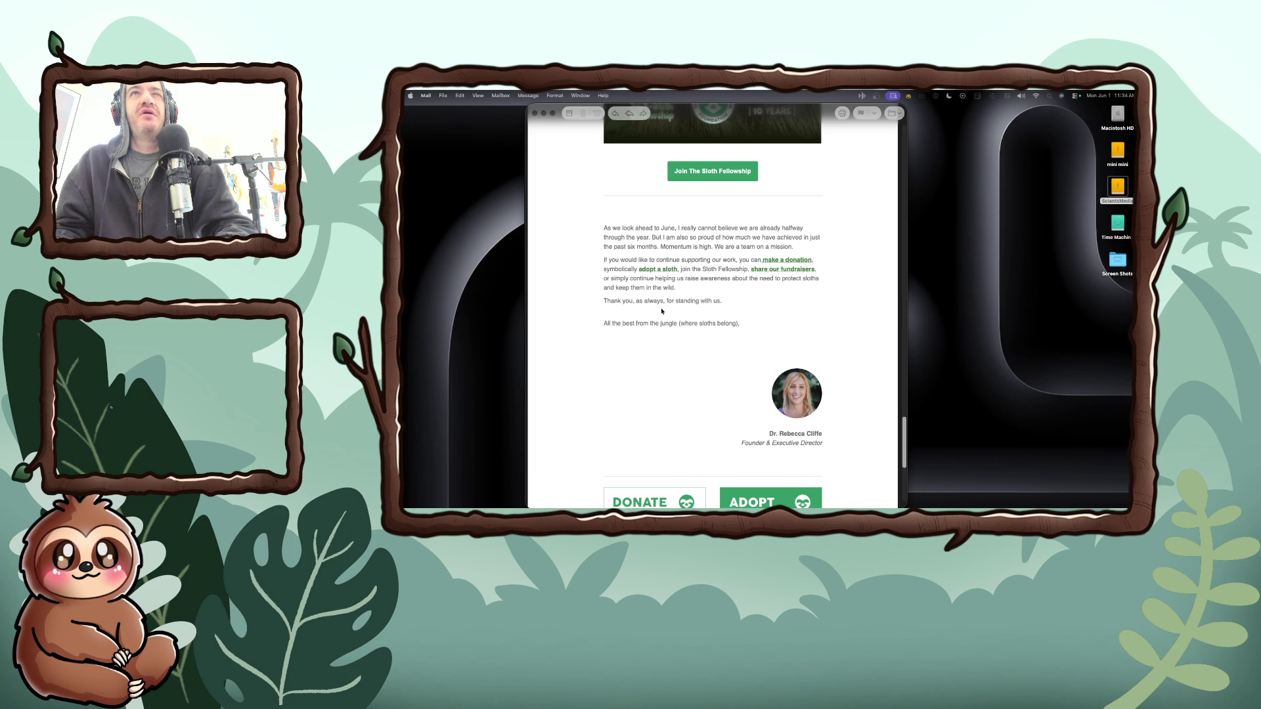
- Focus the Mail window and scroll back up to the Tales From The Jungle banner
left_click(718, 329)
scroll(744, 341, "up", 20)
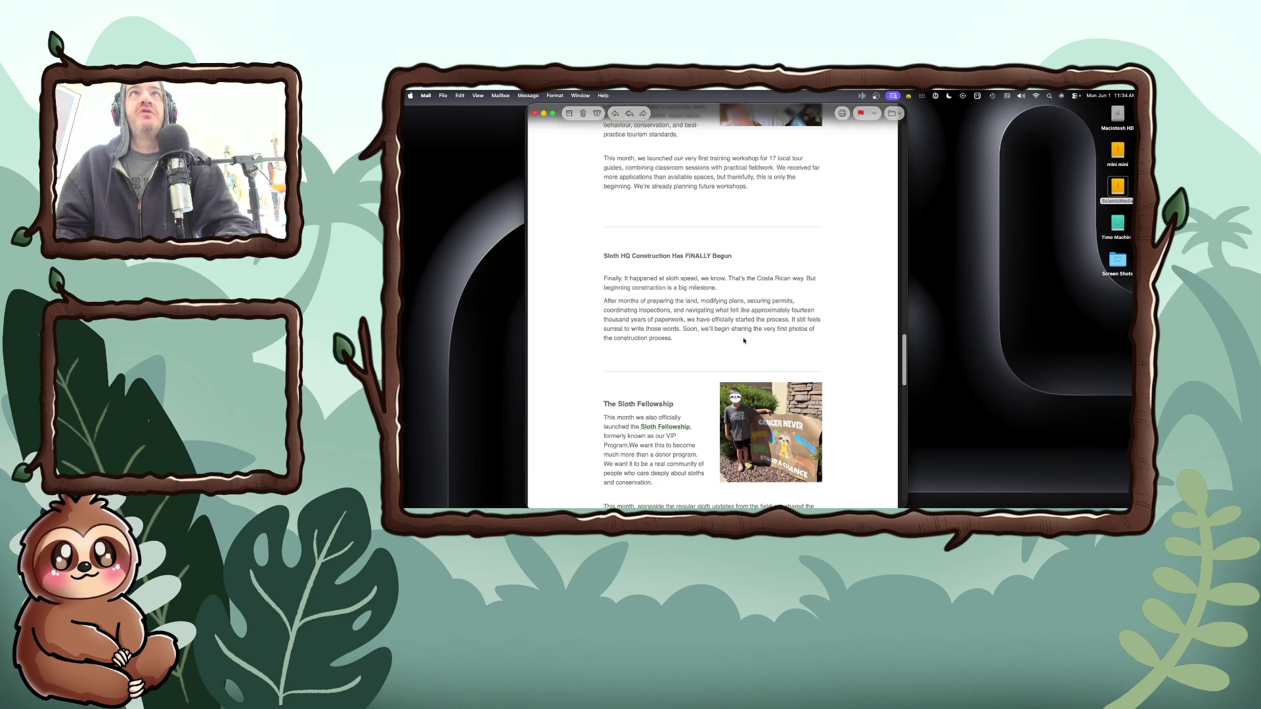
scroll(744, 341, "up", 15)
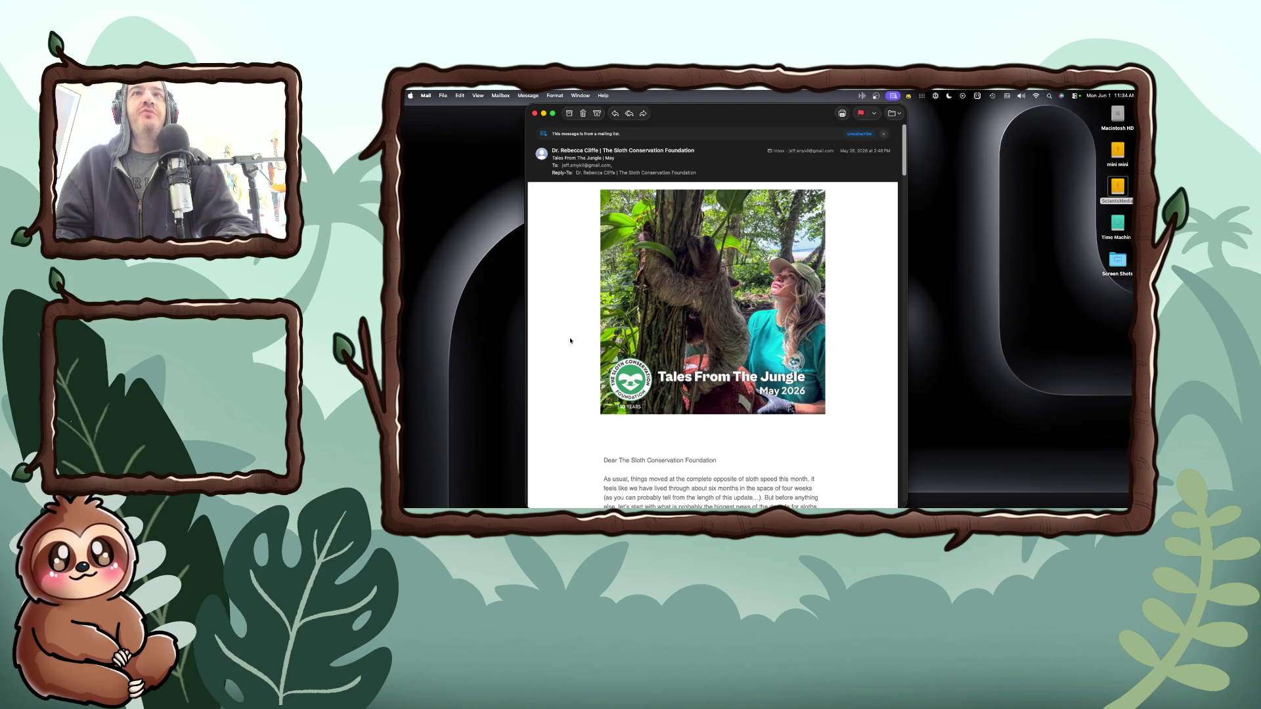
scroll(629, 341, "down", 15)
scroll(570, 340, "down", 20)
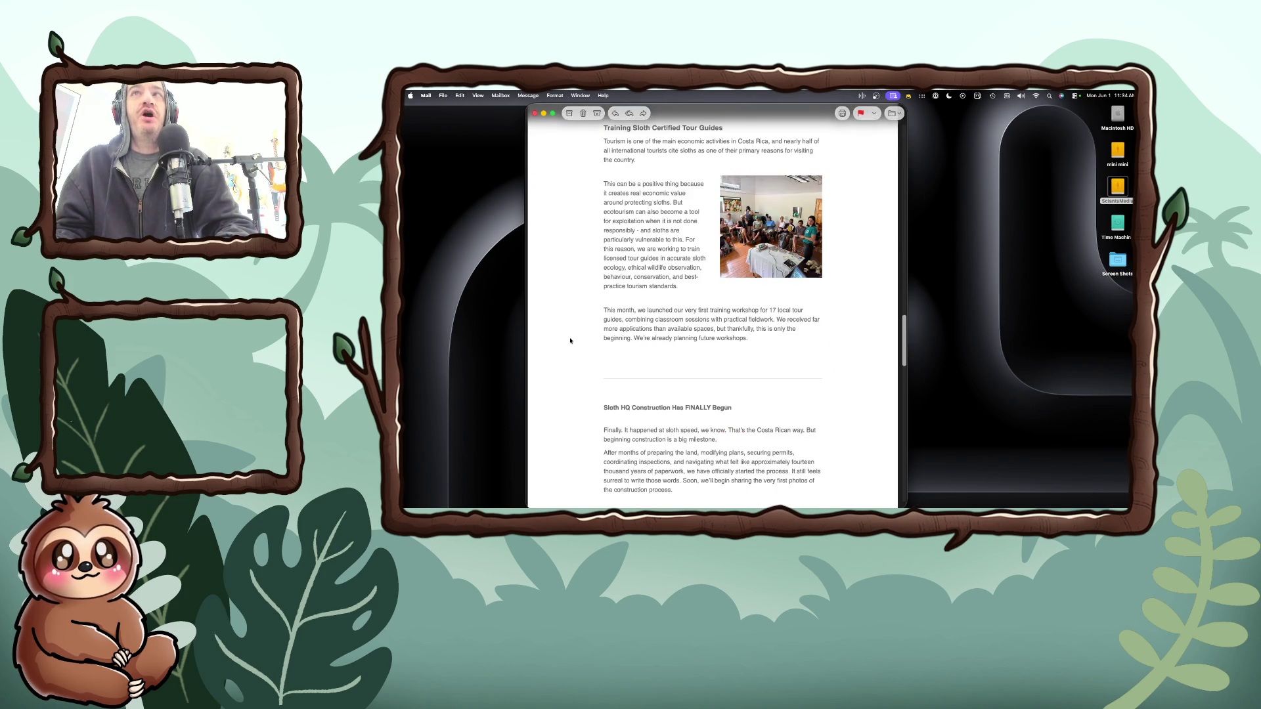
scroll(570, 340, "up", 20)
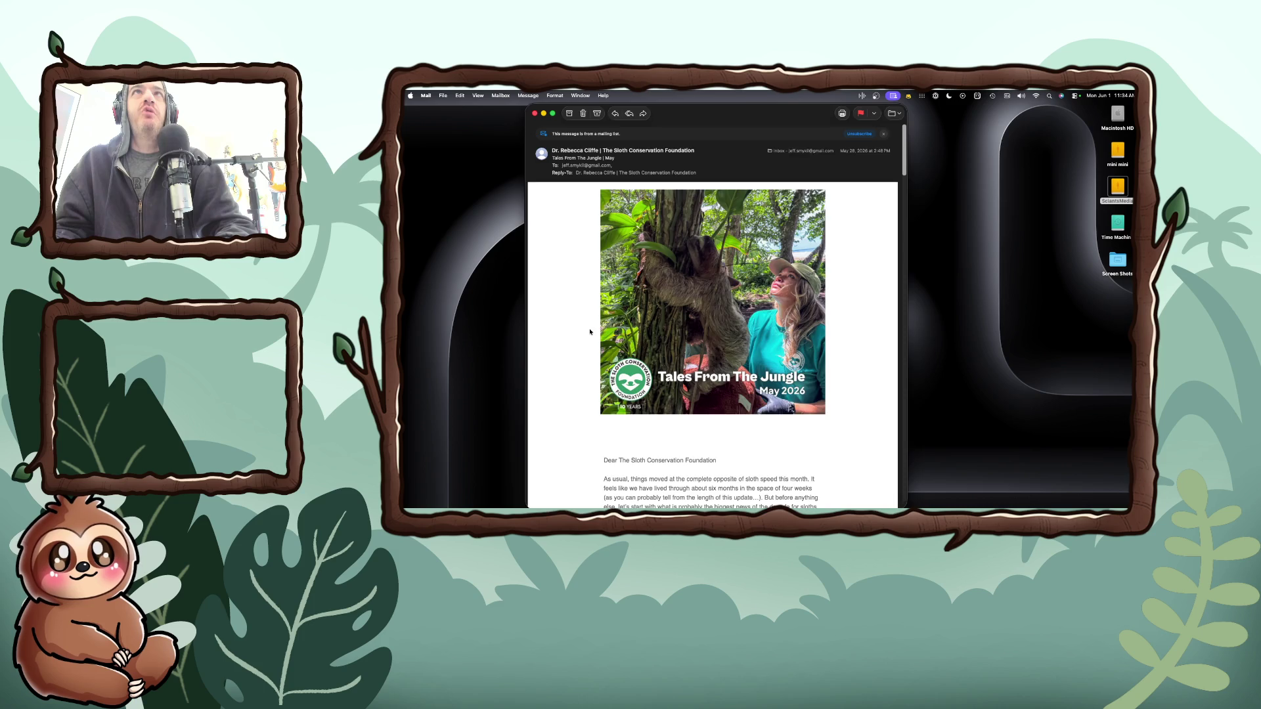
- Close the newsletter message and shift the new Brave window slightly right
key("super+w")
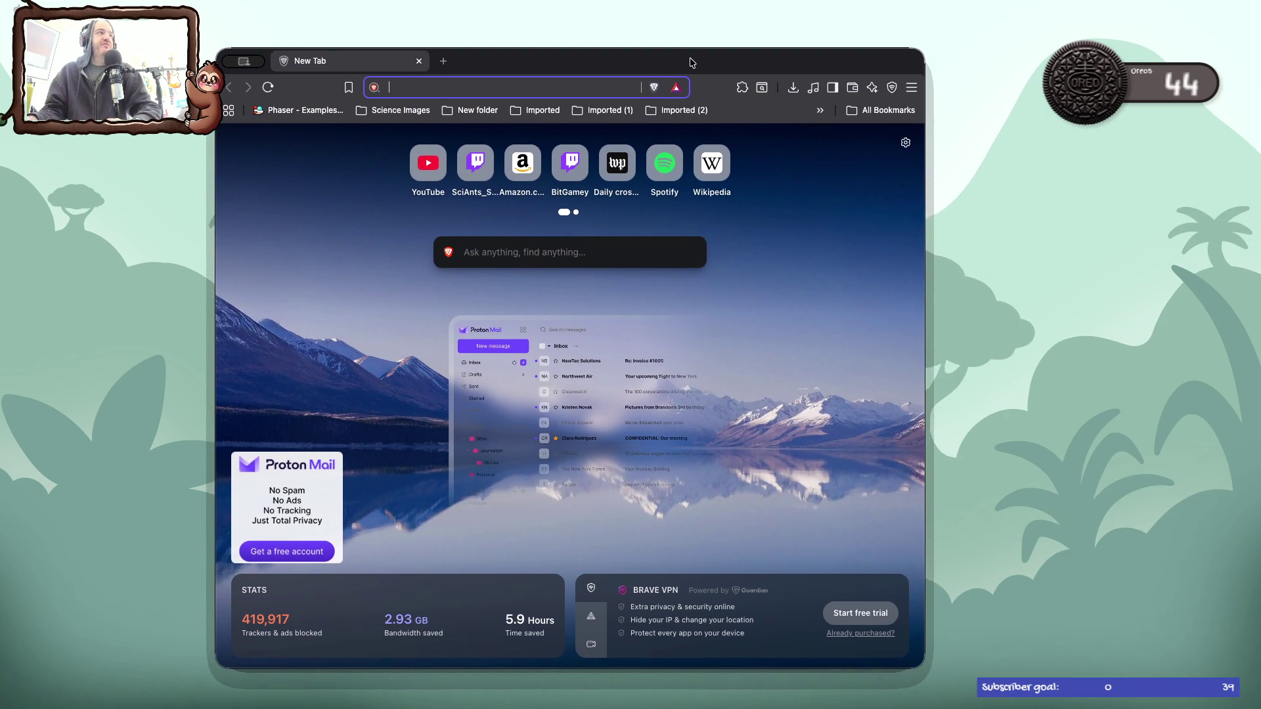
left_click_drag(689, 62, 742, 62)
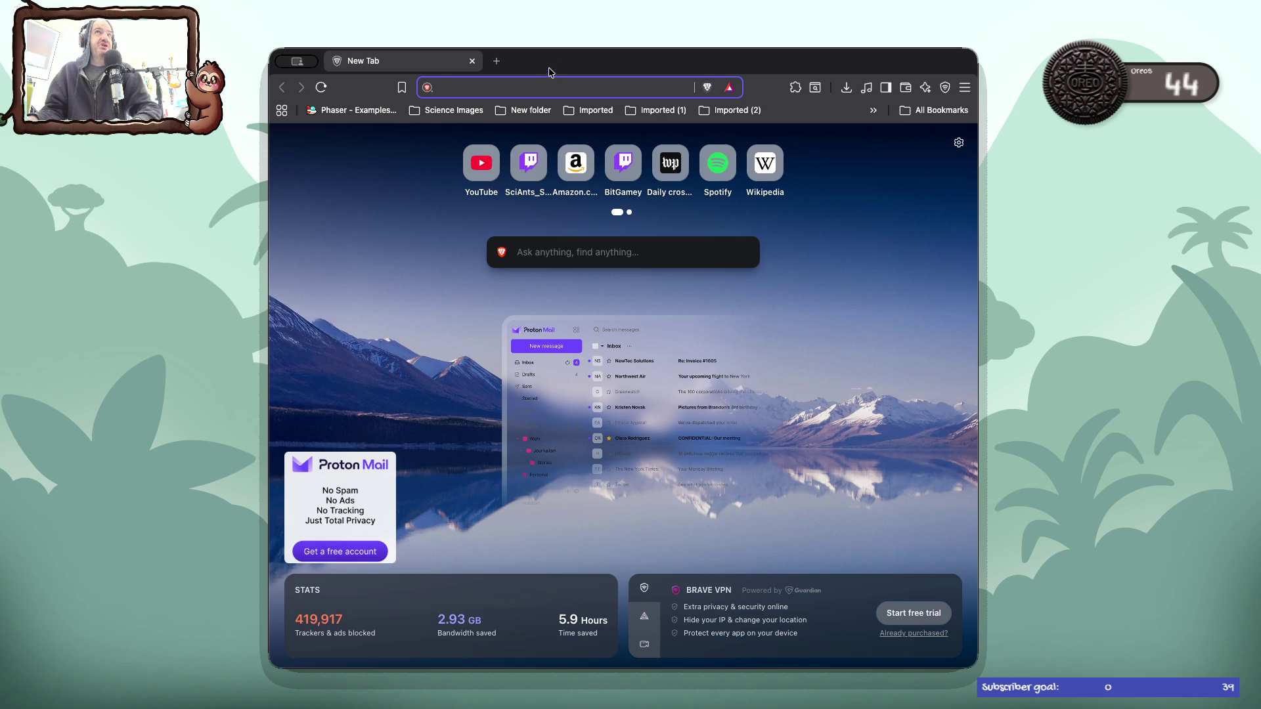
left_click_drag(552, 61, 535, 48)
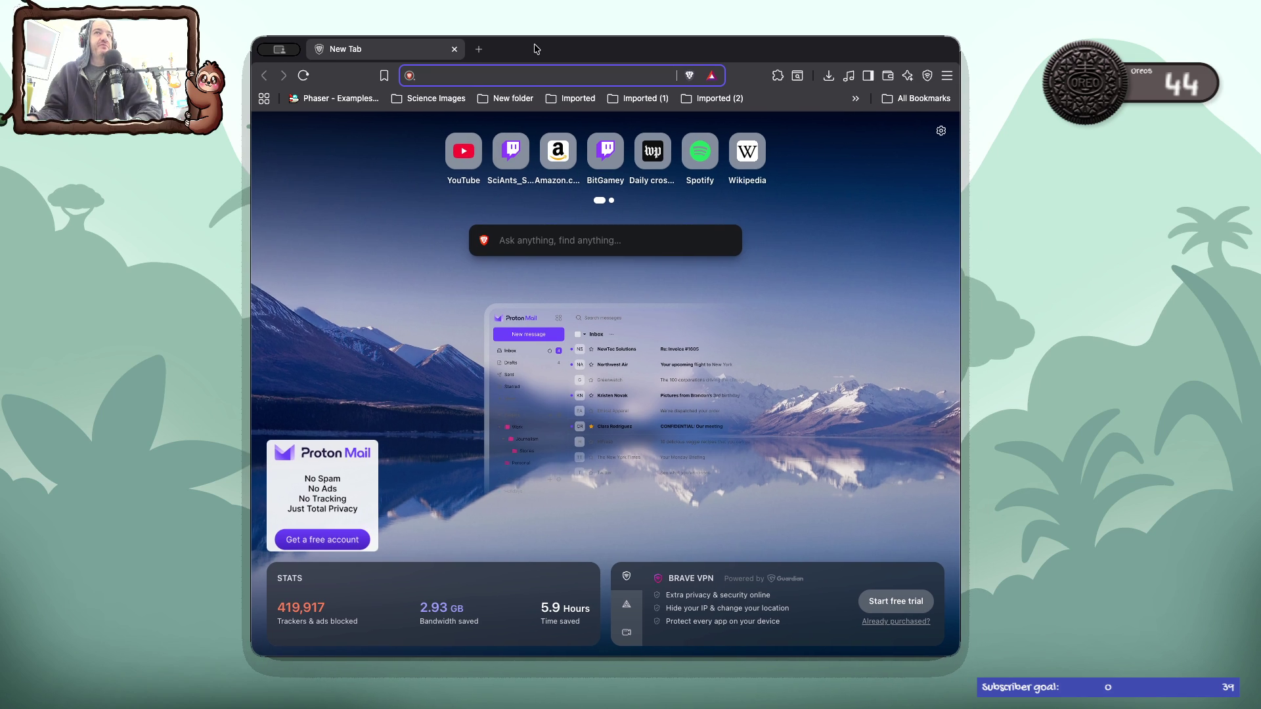
left_click_drag(535, 49, 524, 44)
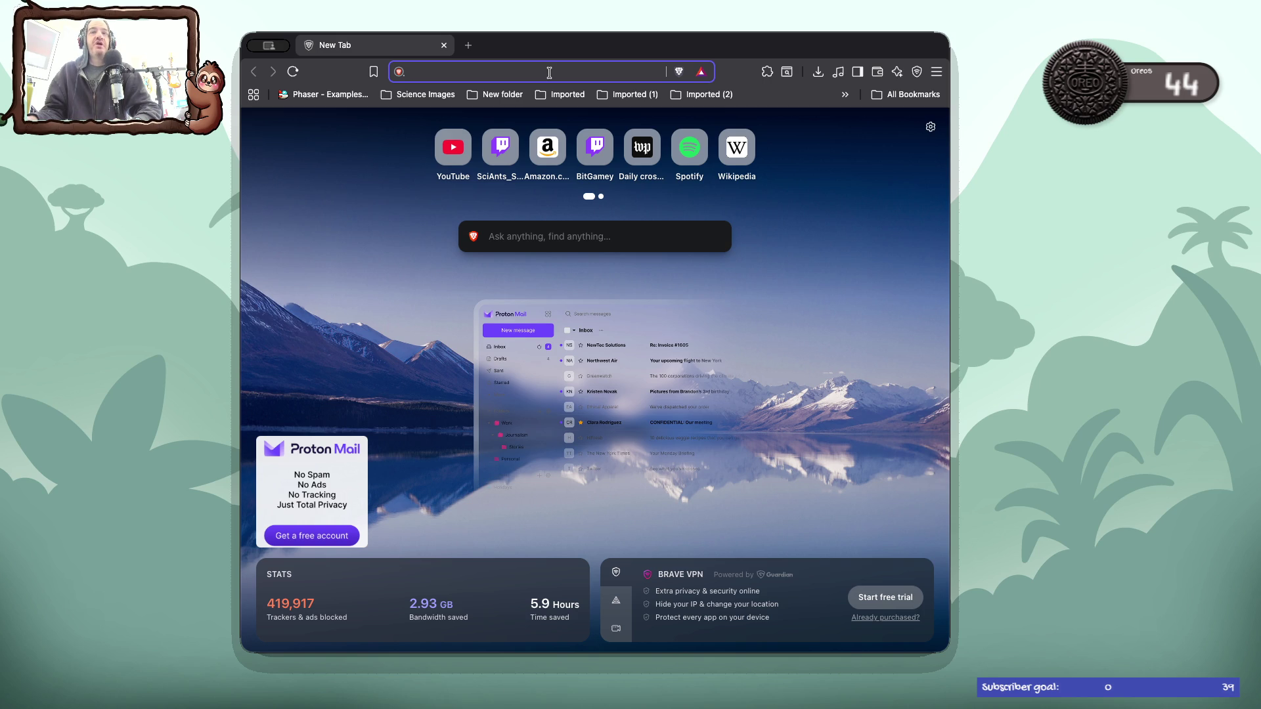
right_click(549, 73)
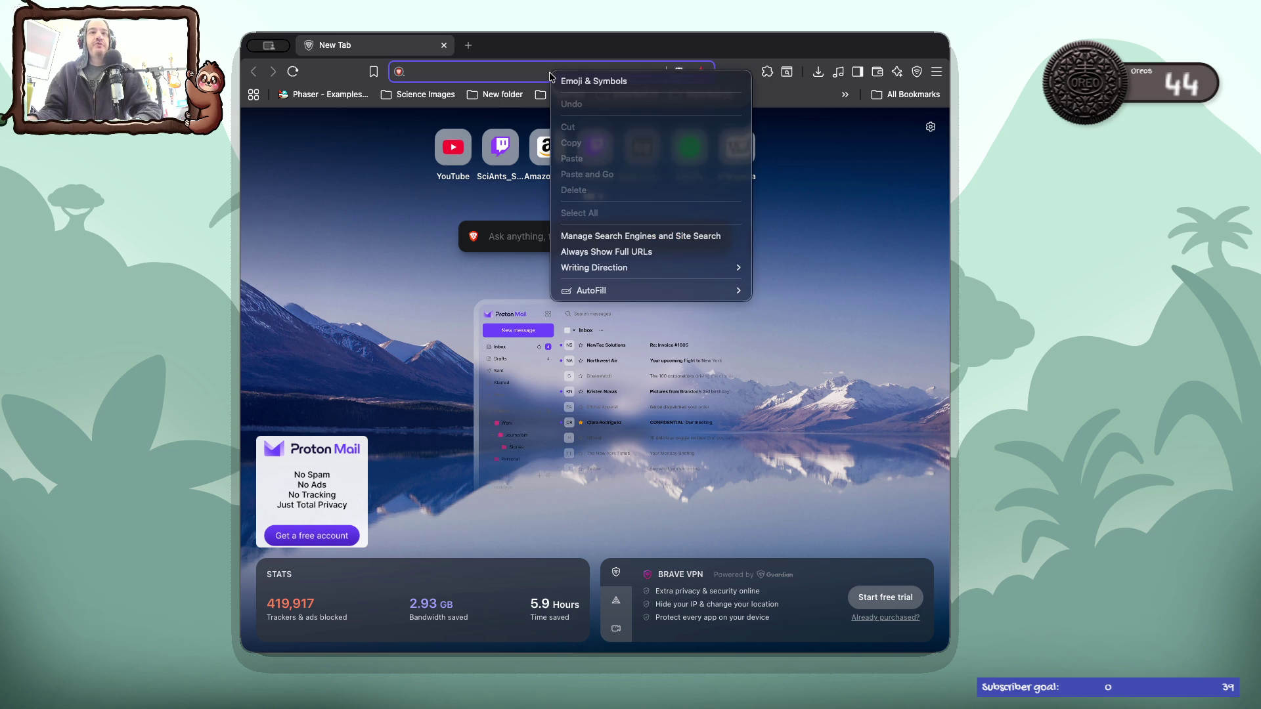
left_click(353, 162)
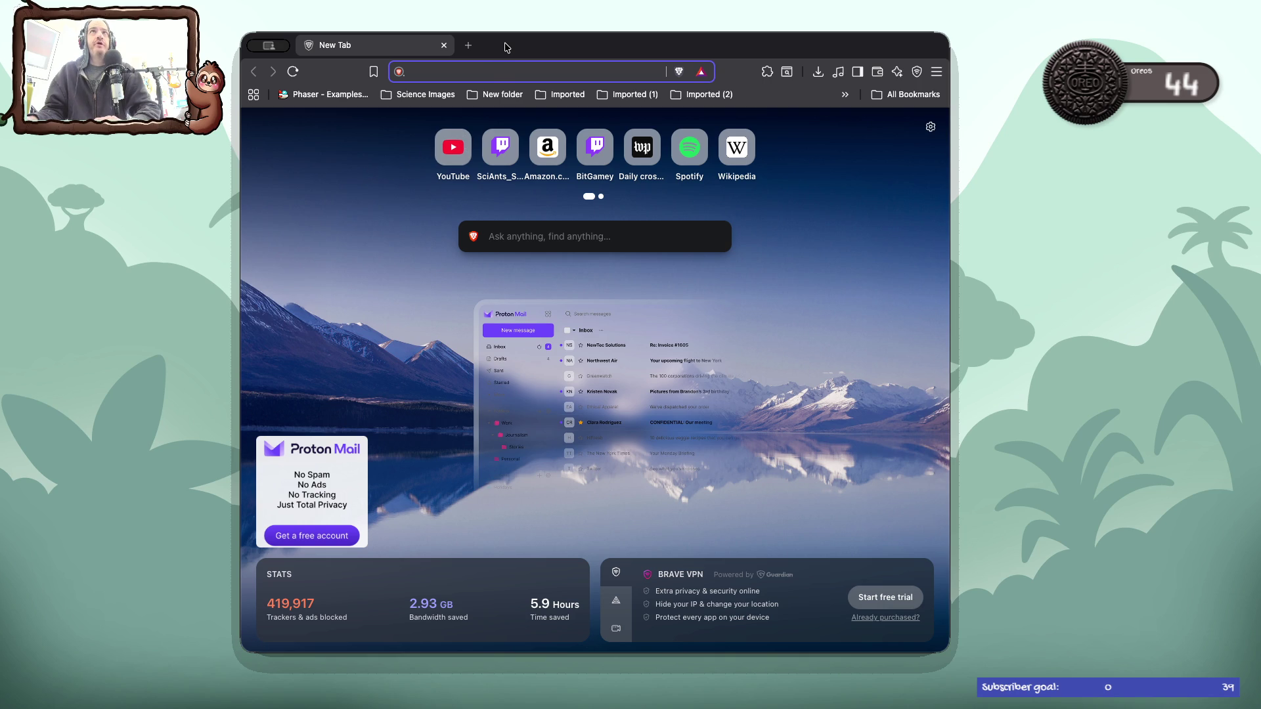
- Search for 'ground sloths' in a new browser tab
key("ctrl+t")
type("ground sloths")
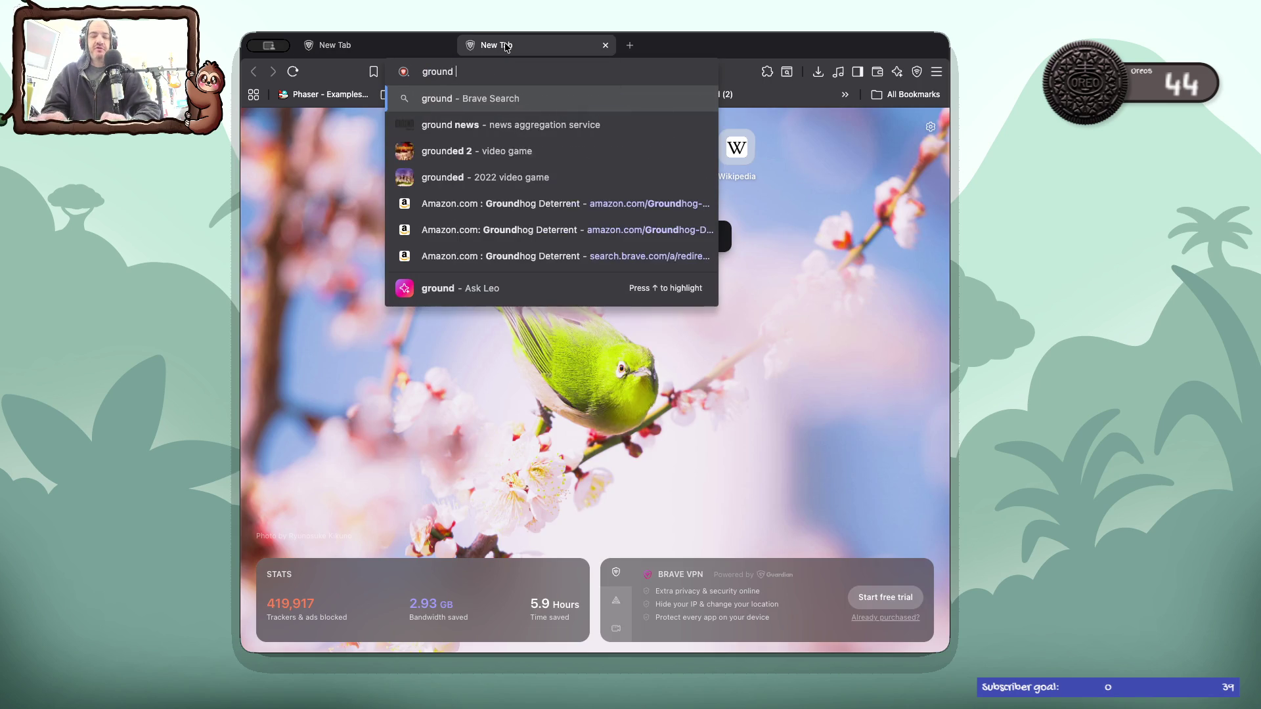
key("Return")
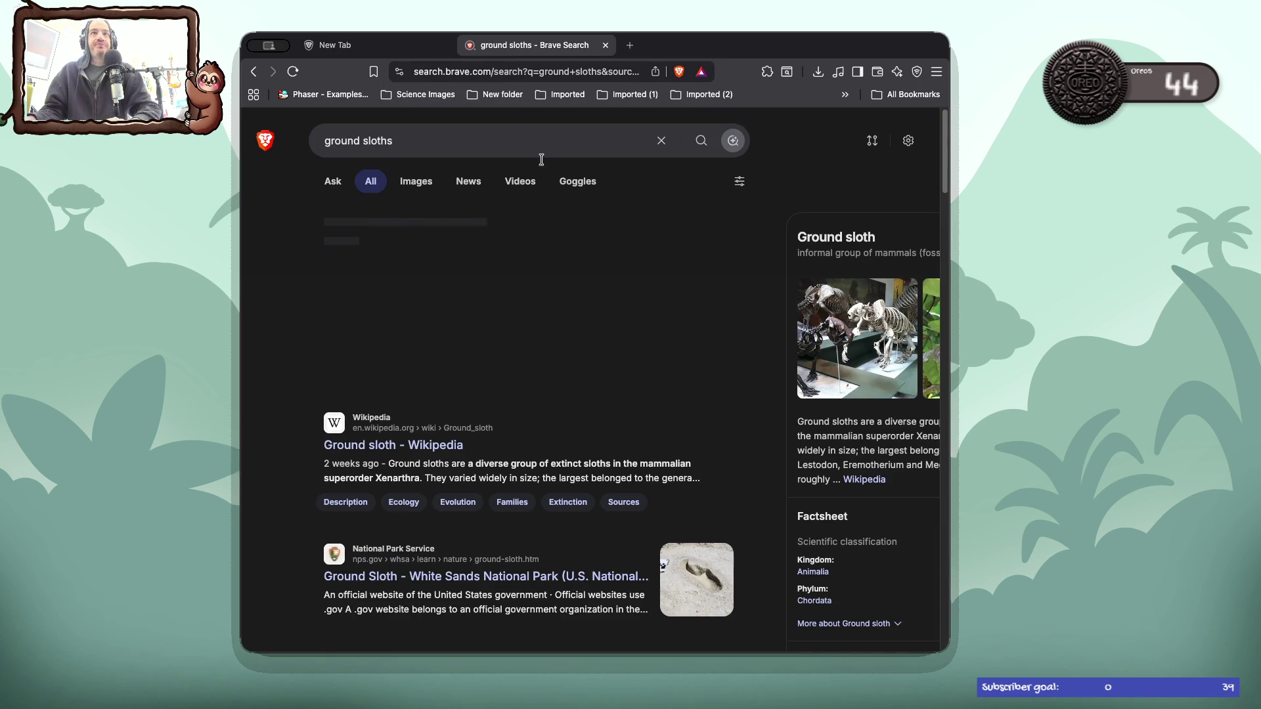
- Open Wikipedia's Ground sloth article, read down, and enlarge its size-comparison image
left_click(408, 445)
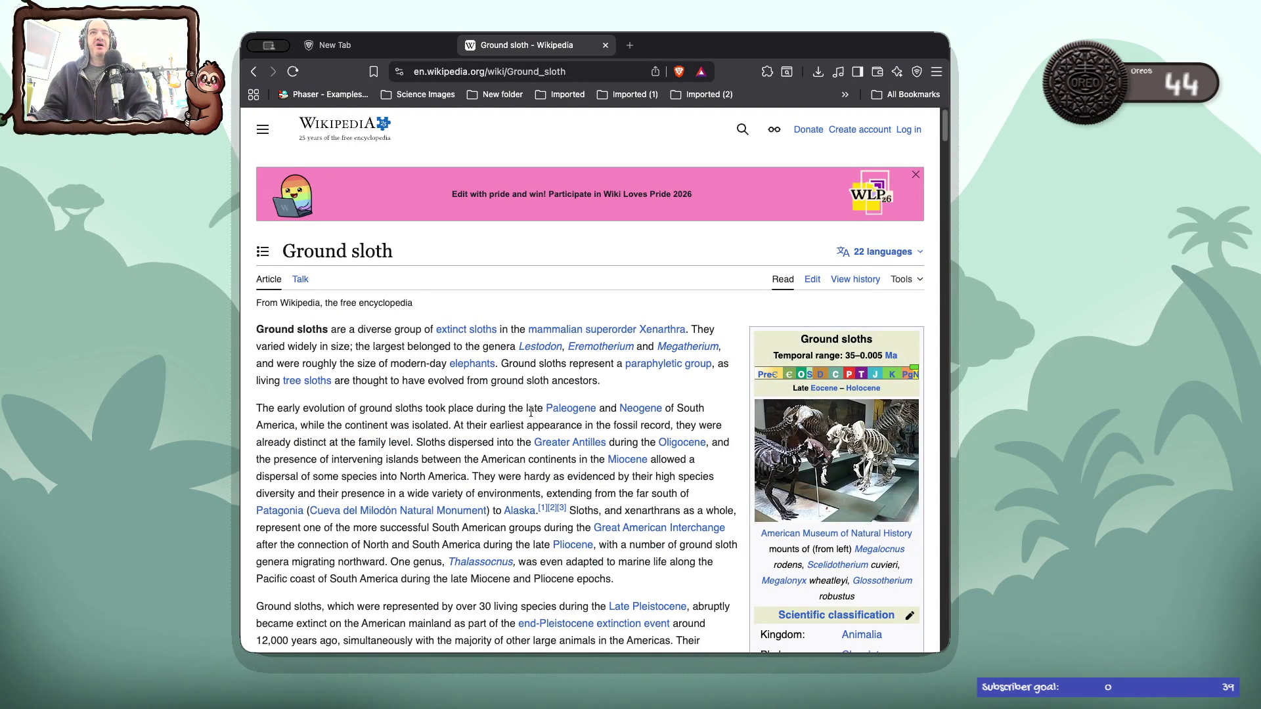
scroll(545, 414, "down", 1)
scroll(531, 411, "down", 5)
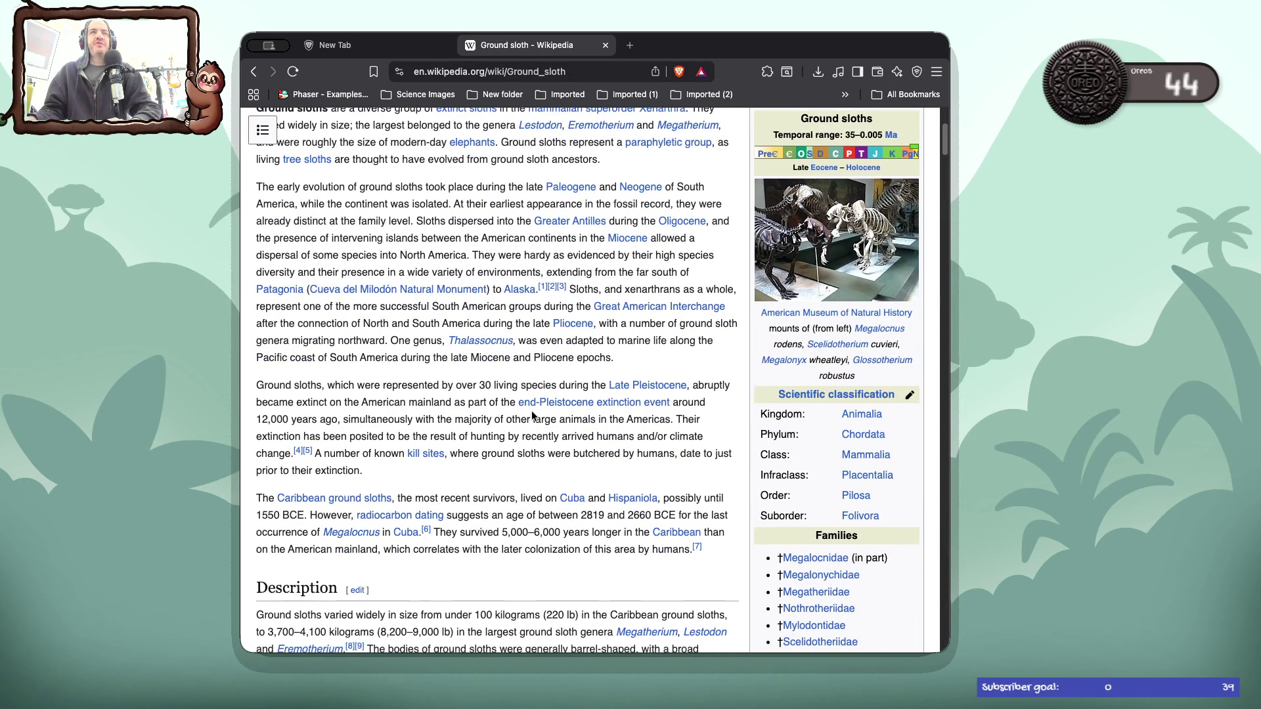
scroll(531, 412, "down", 1)
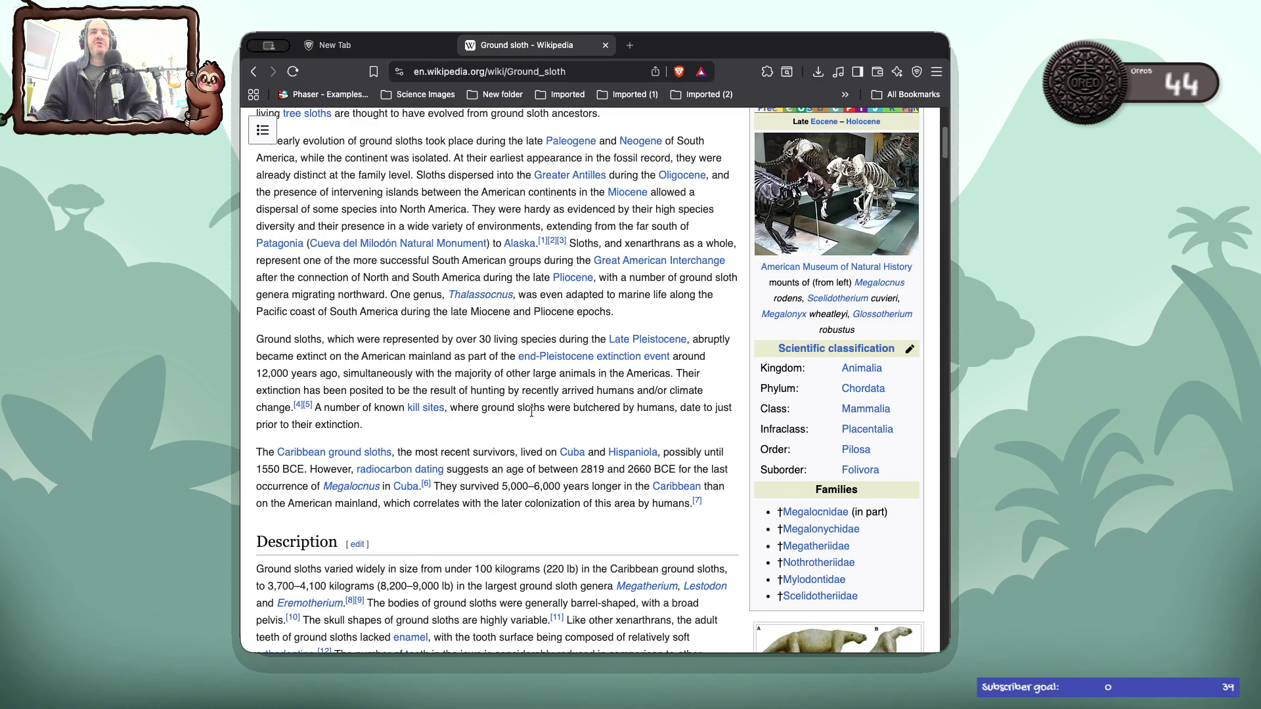
scroll(531, 411, "down", 6)
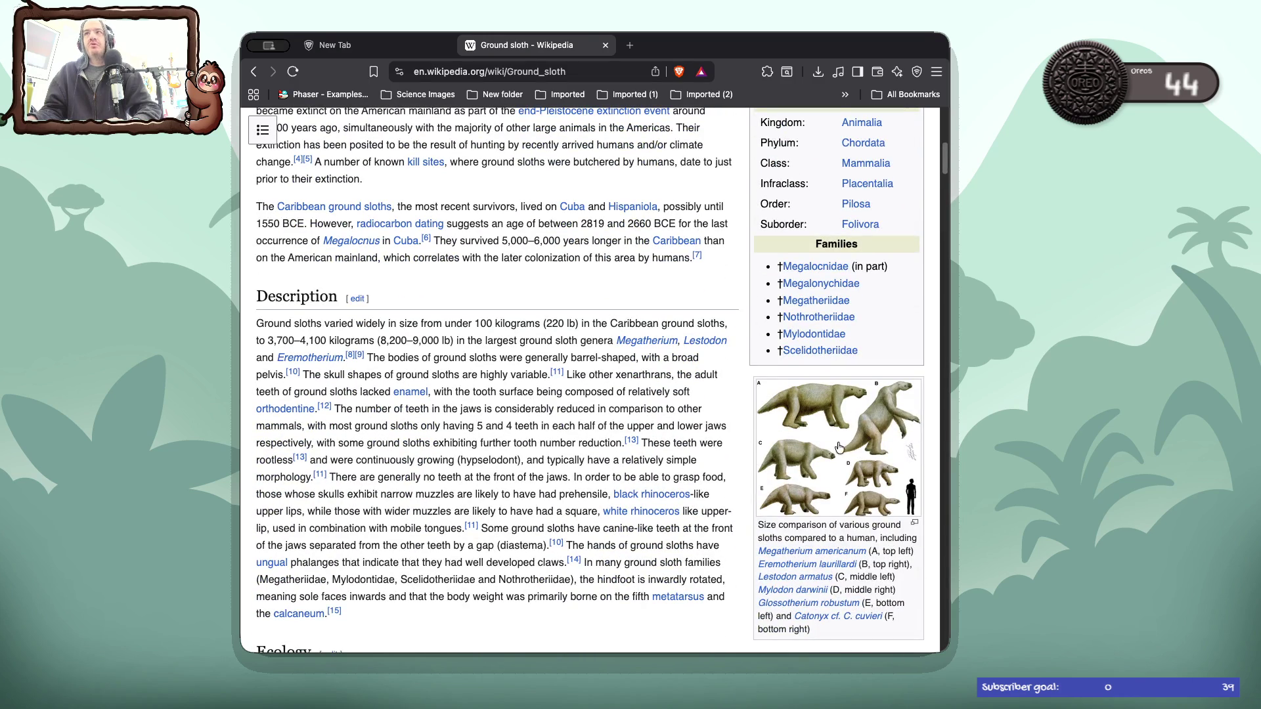
left_click(829, 444)
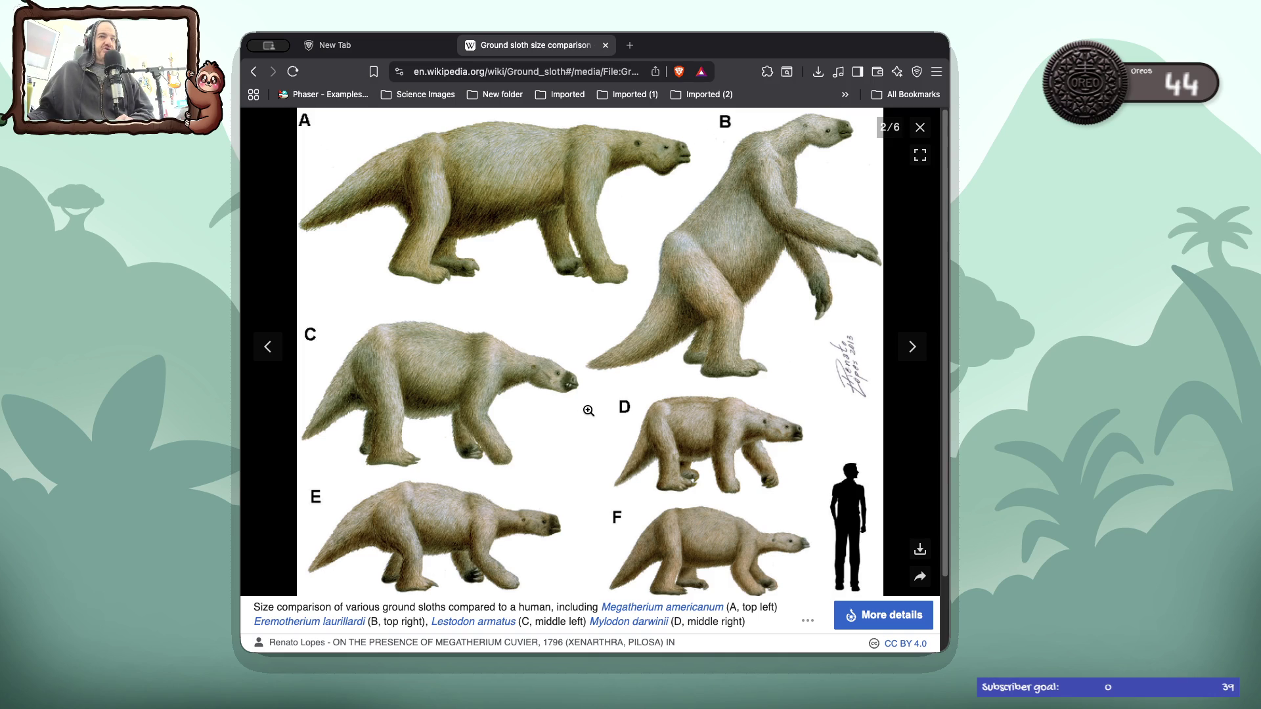
- Look over the enlarged six-species size comparison, then switch to the Unity project
scroll(590, 410, "down", 2)
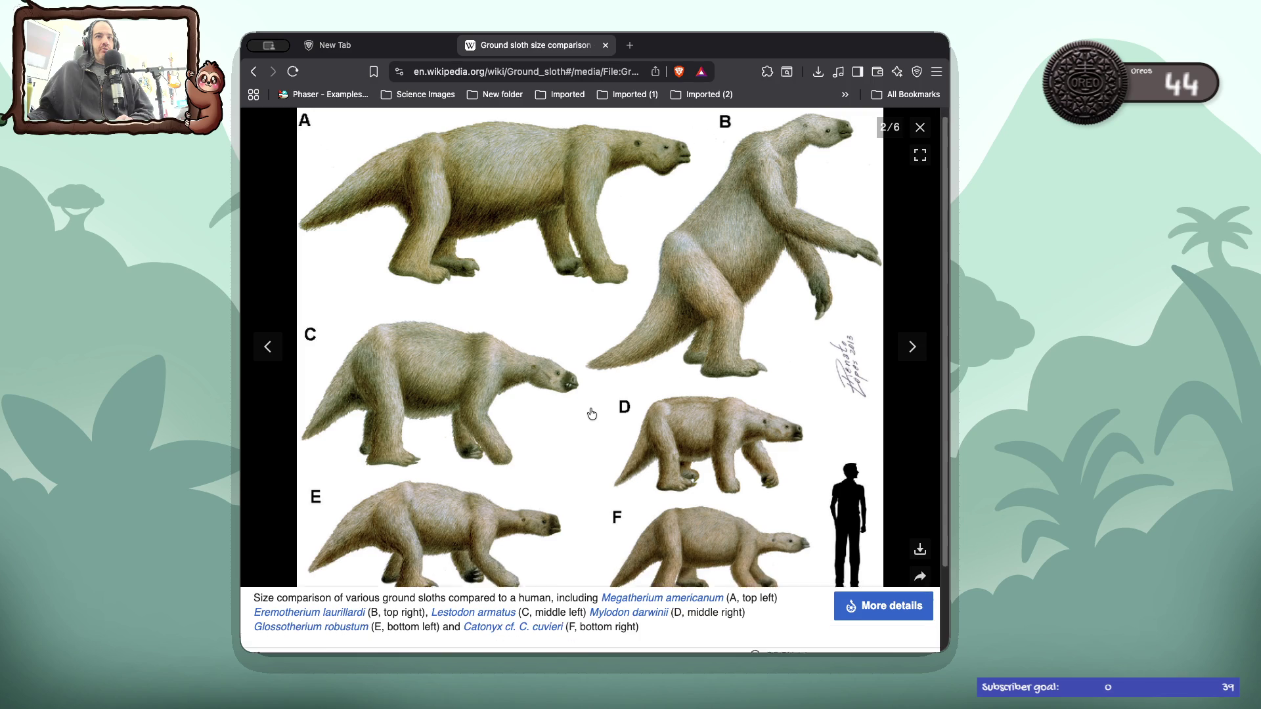
scroll(591, 409, "up", 2)
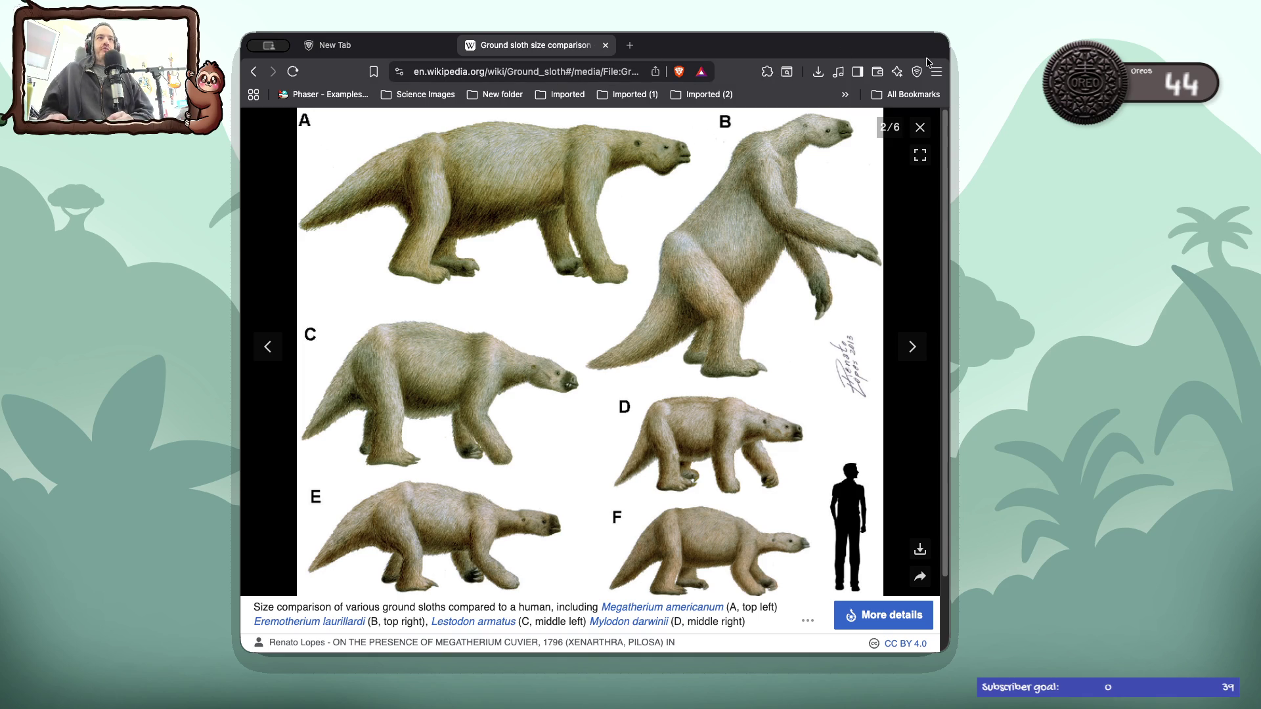
key("super+Tab")
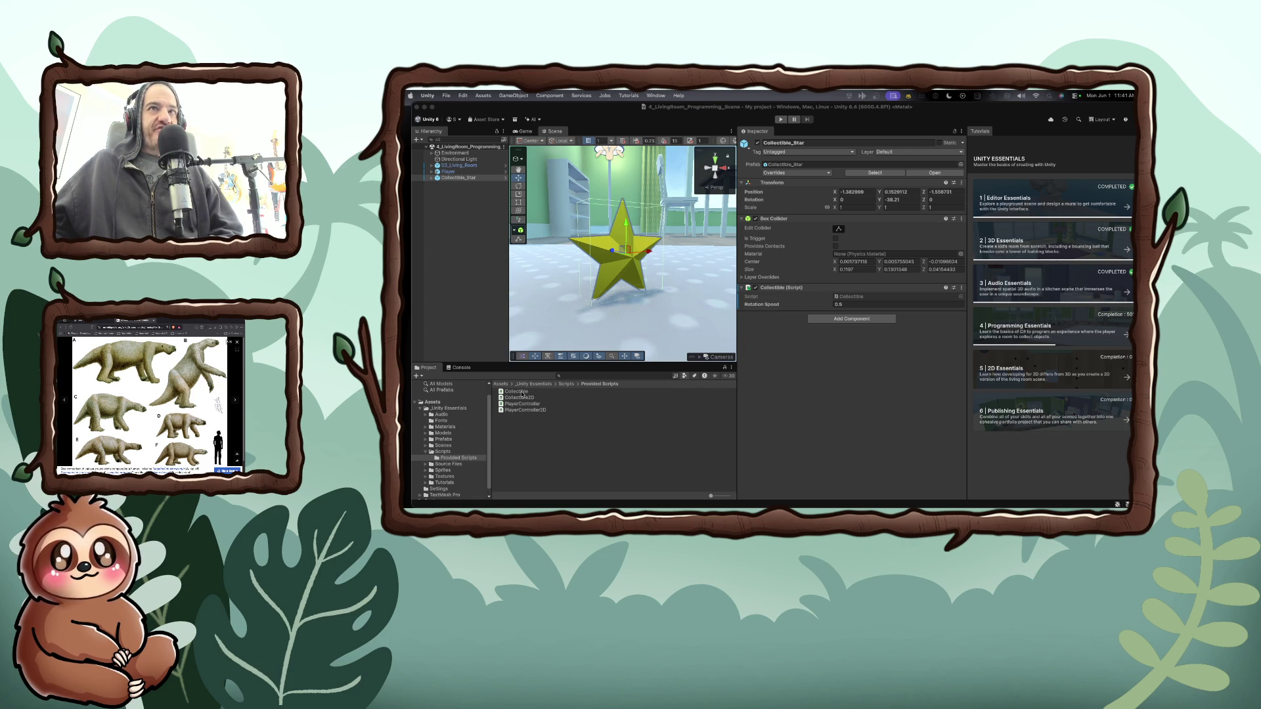
double_click(516, 391)
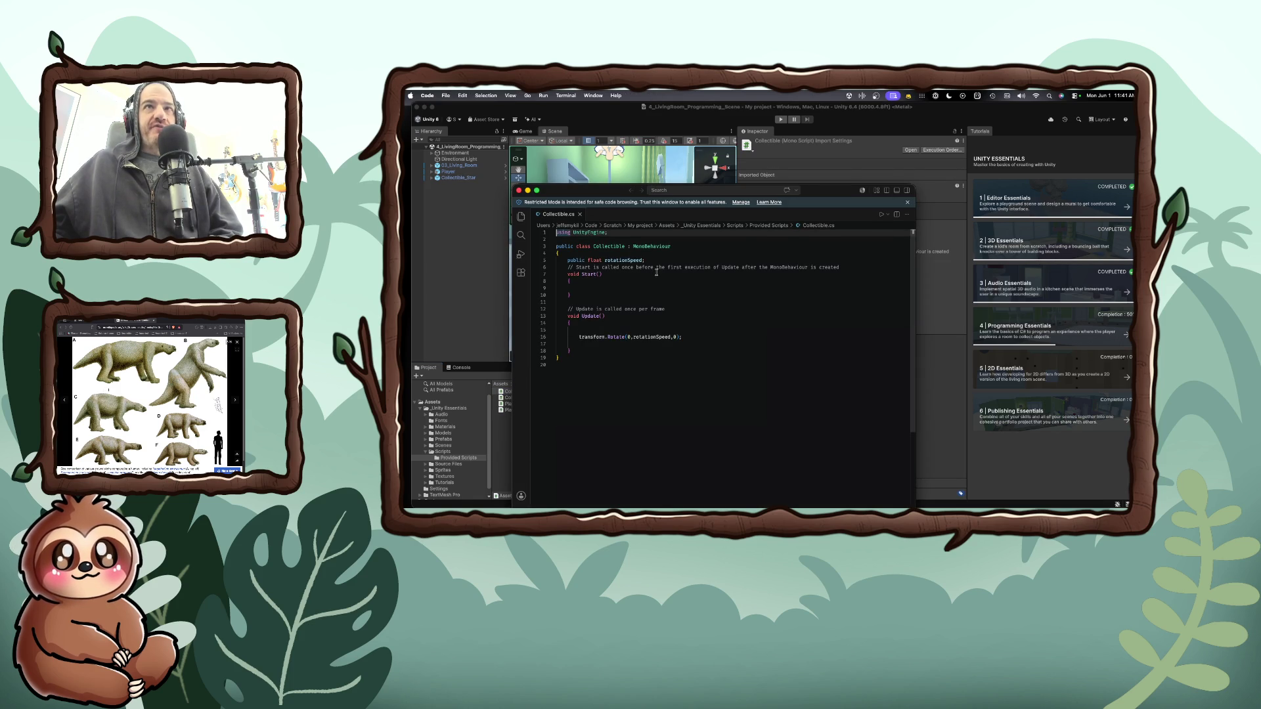
left_click_drag(568, 261, 652, 260)
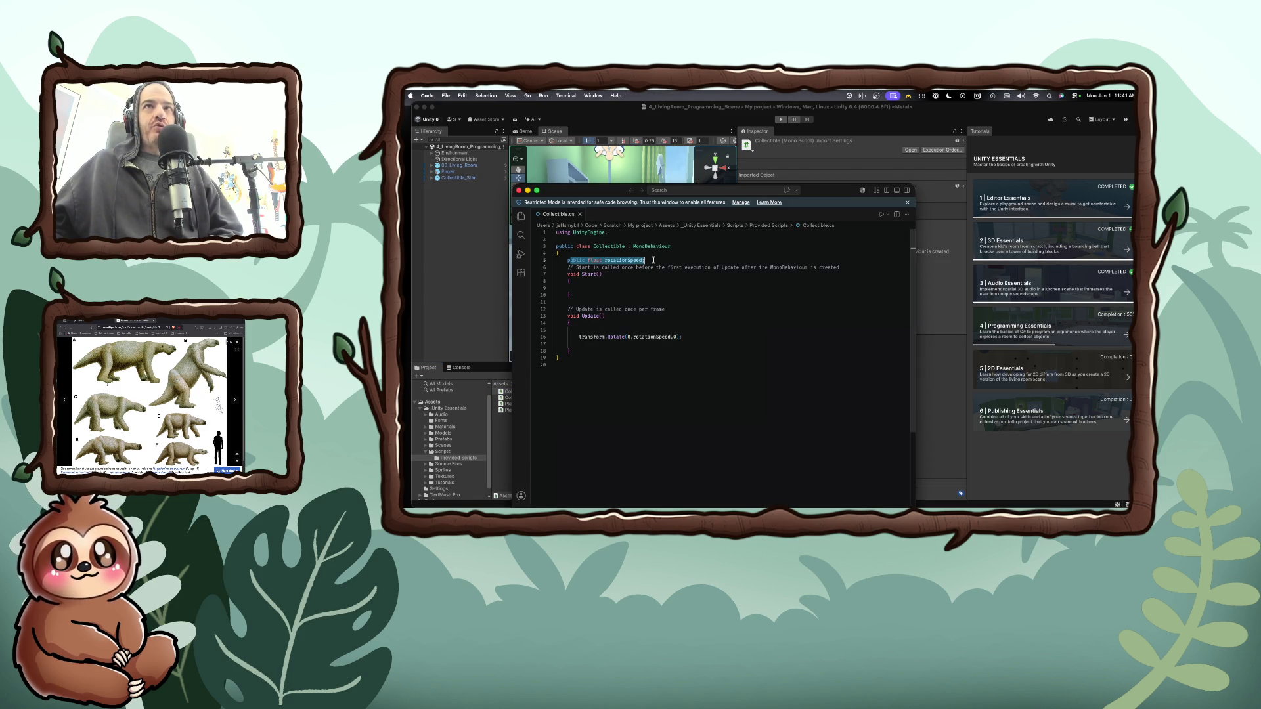
left_click_drag(568, 261, 649, 259)
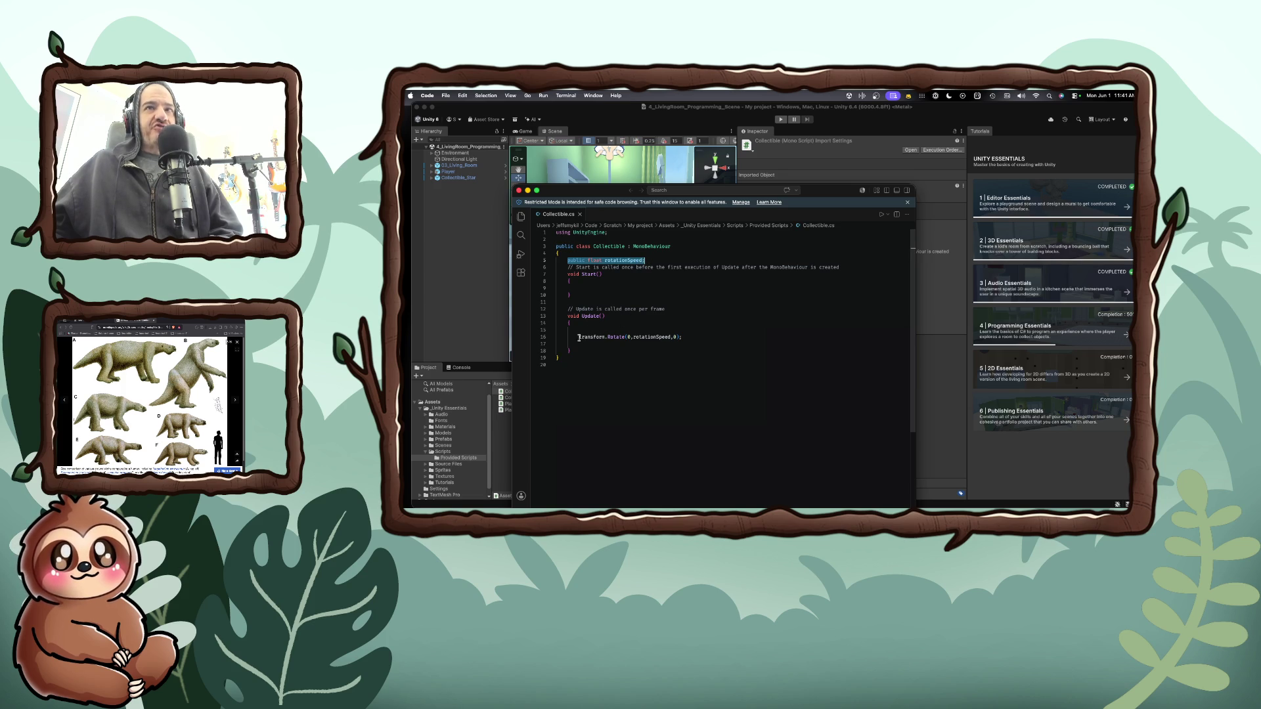
double_click(652, 337)
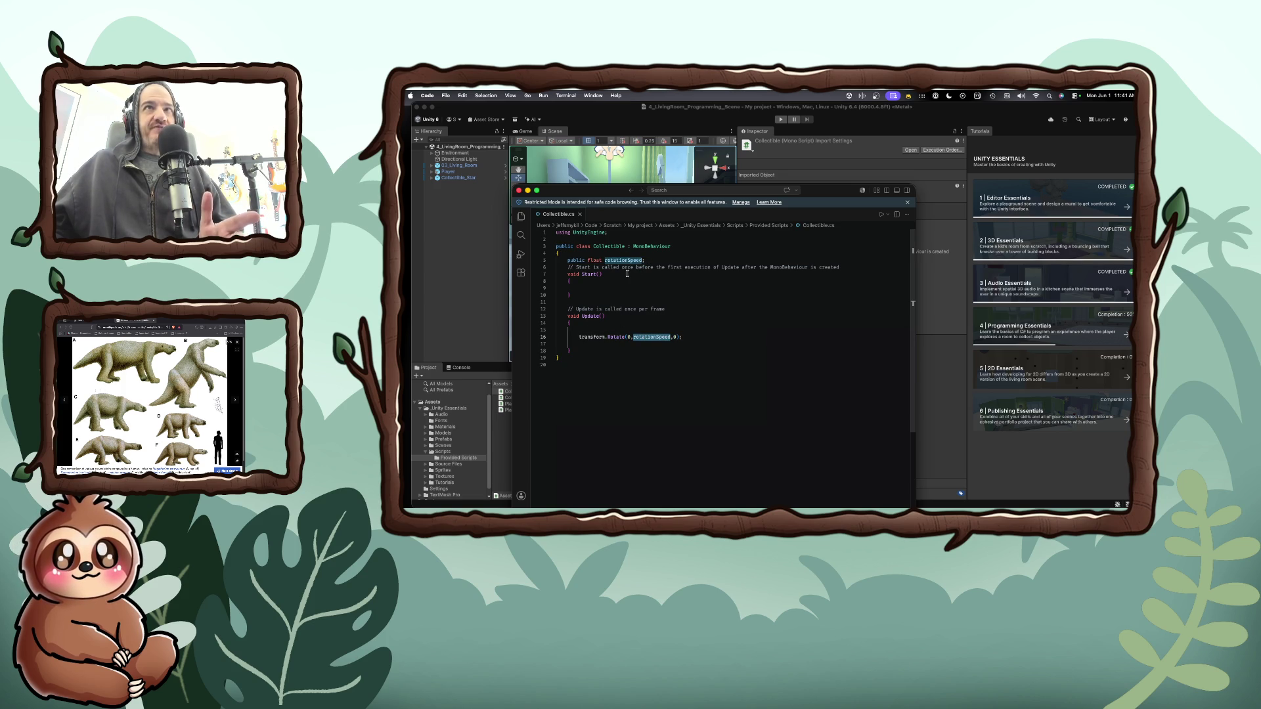
left_click_drag(810, 191, 731, 404)
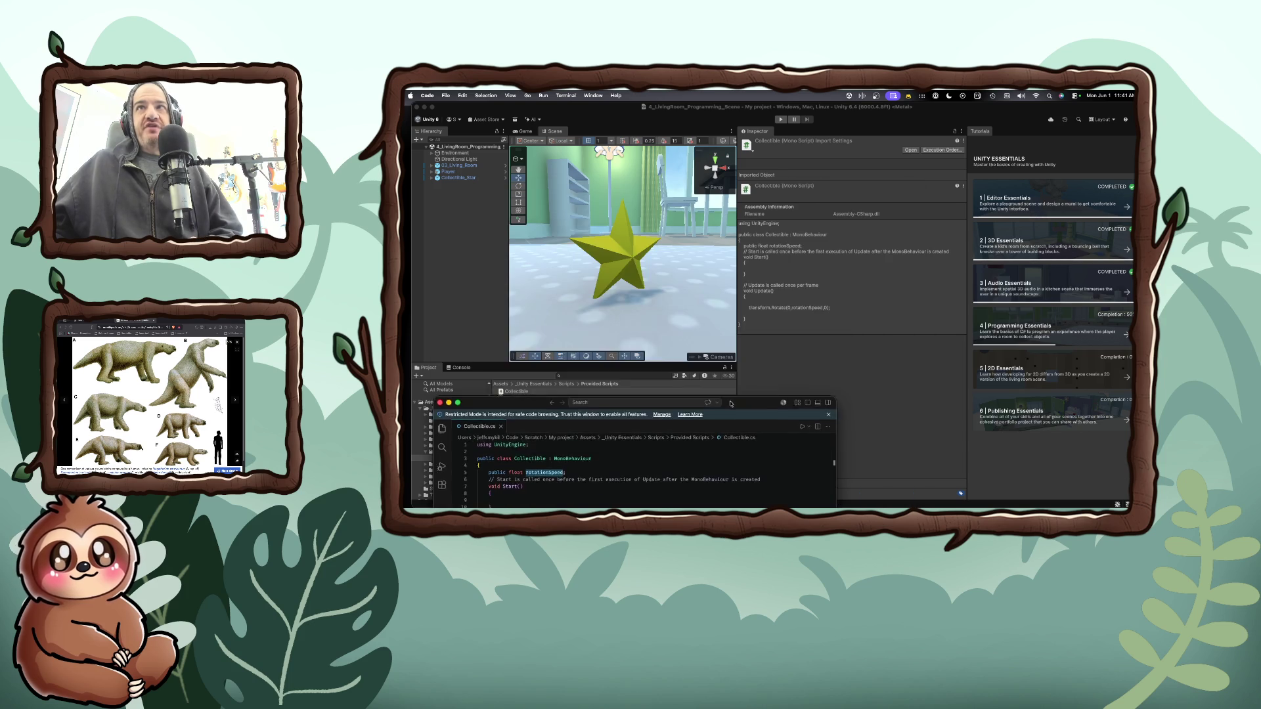
left_click_drag(745, 323, 845, 239)
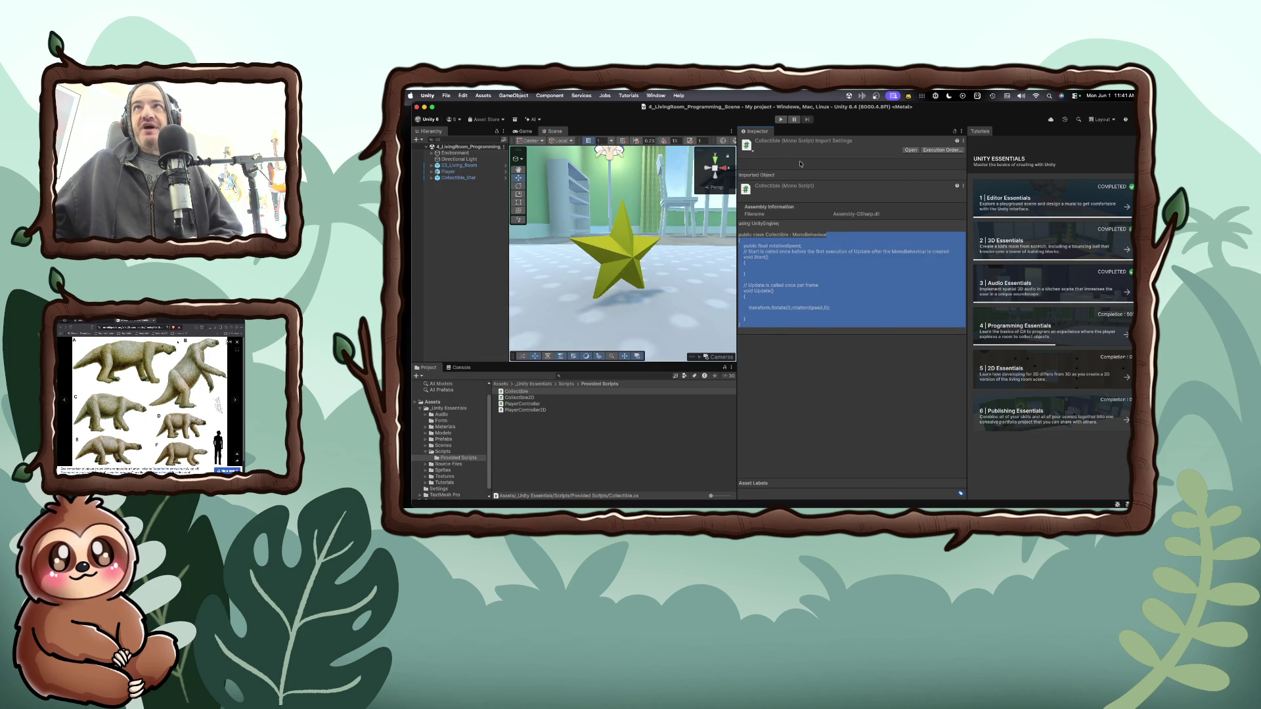
left_click(761, 135)
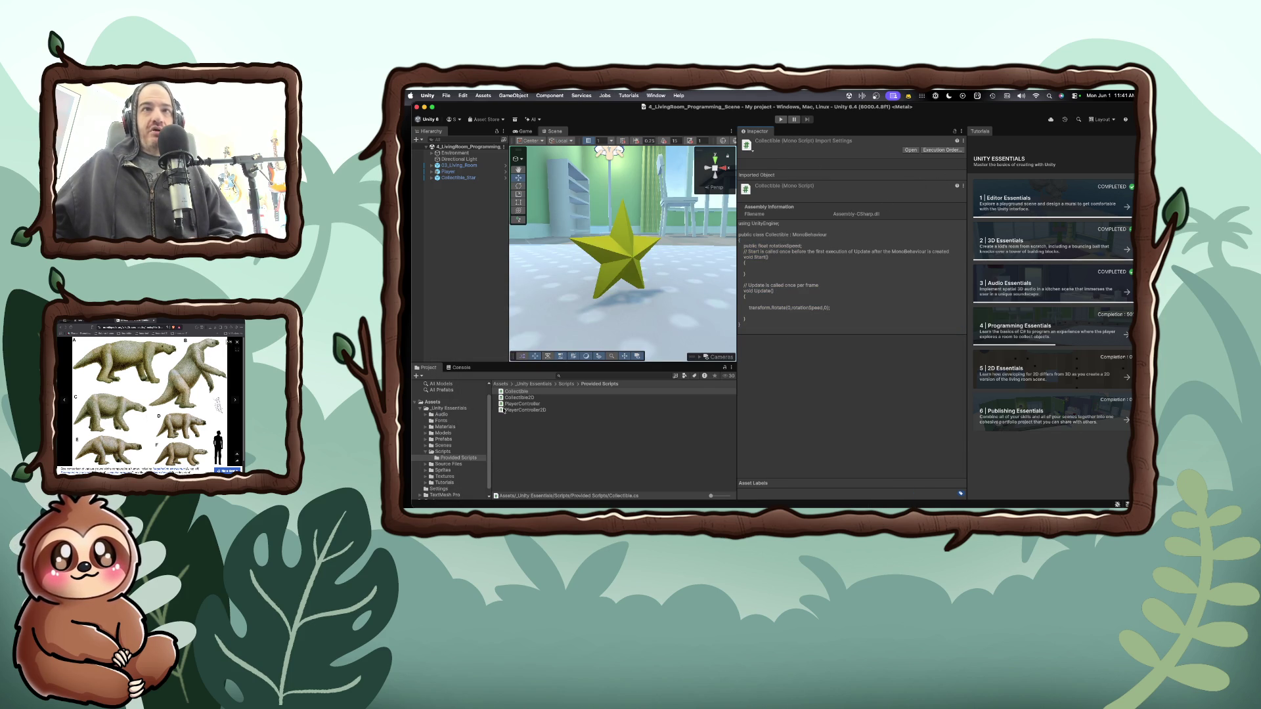
left_click(605, 260)
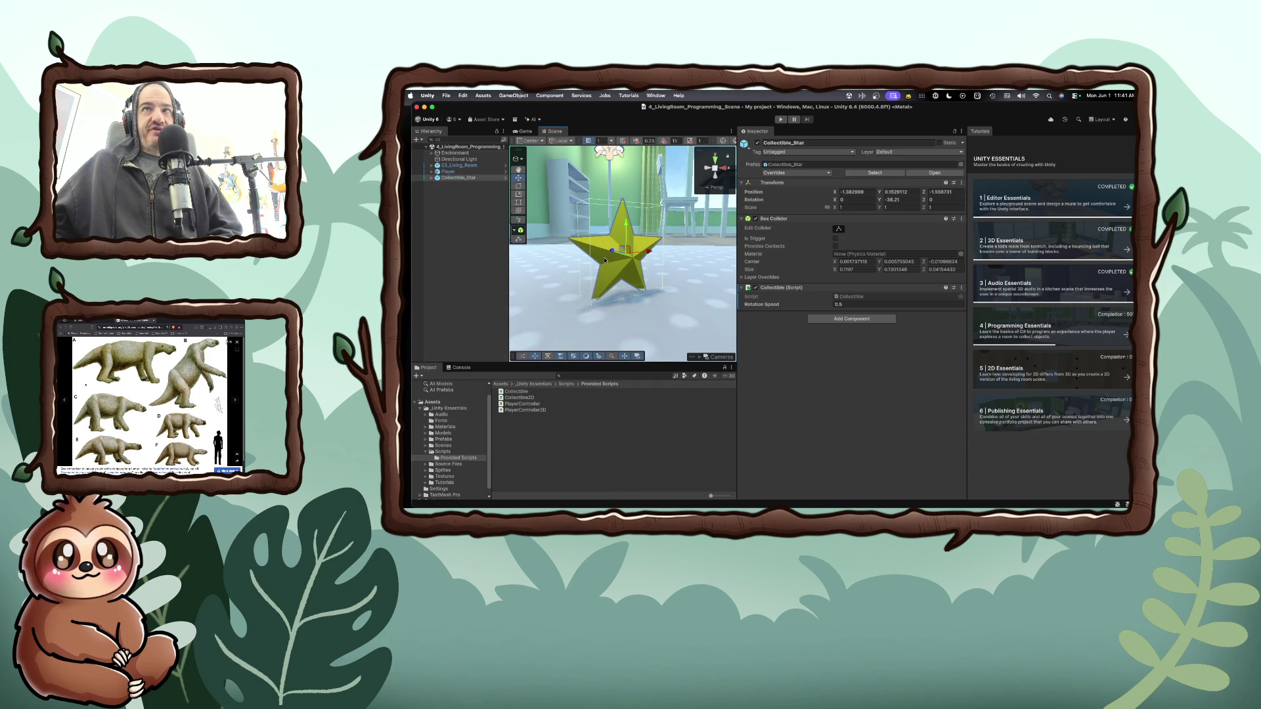
double_click(851, 296)
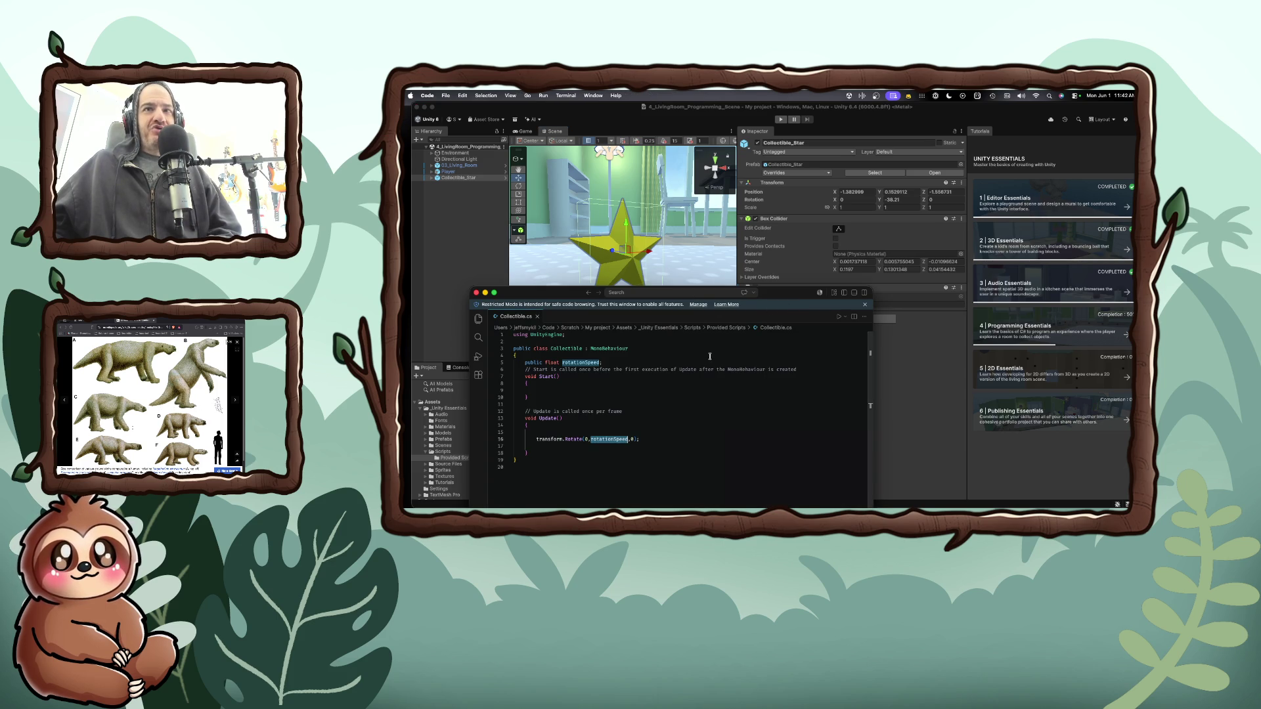
- Make line 5 of Collectible.cs read 'public float rotationSpeed = 1f;', save, and return to Unity
left_click_drag(738, 297, 778, 253)
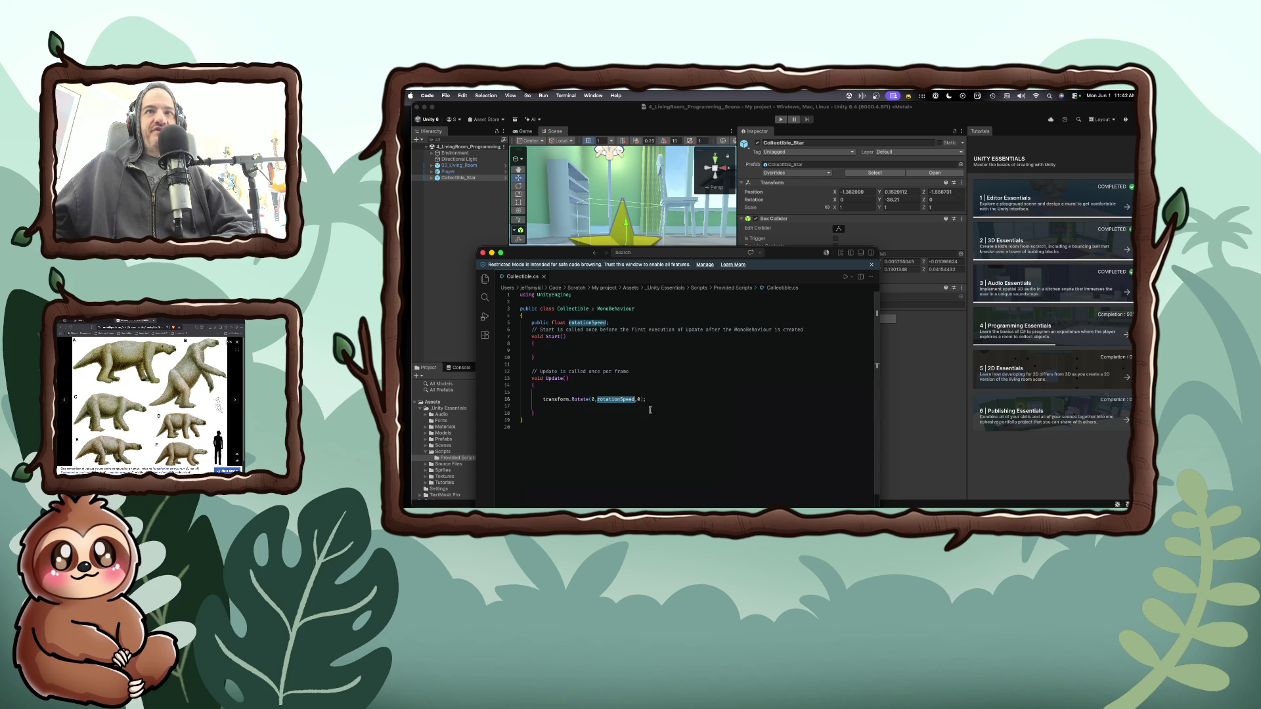
left_click_drag(753, 253, 759, 265)
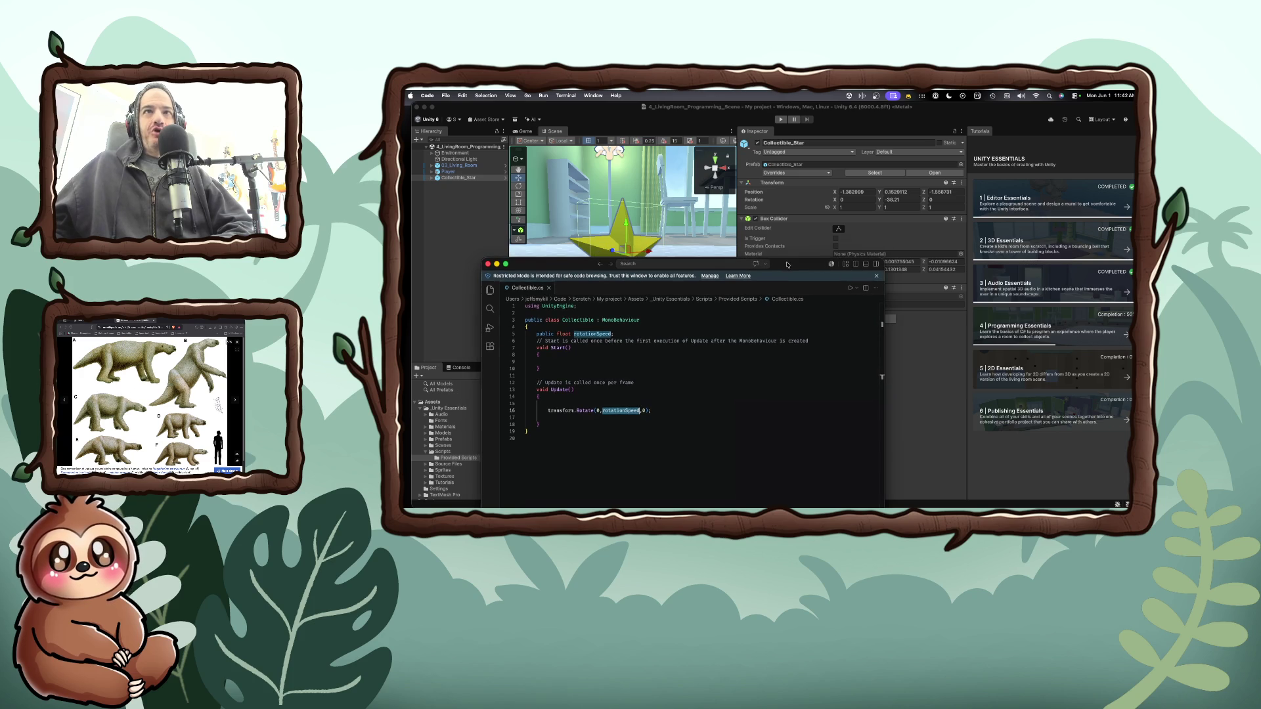
left_click(624, 334)
key("BackSpace")
key("BackSpace")
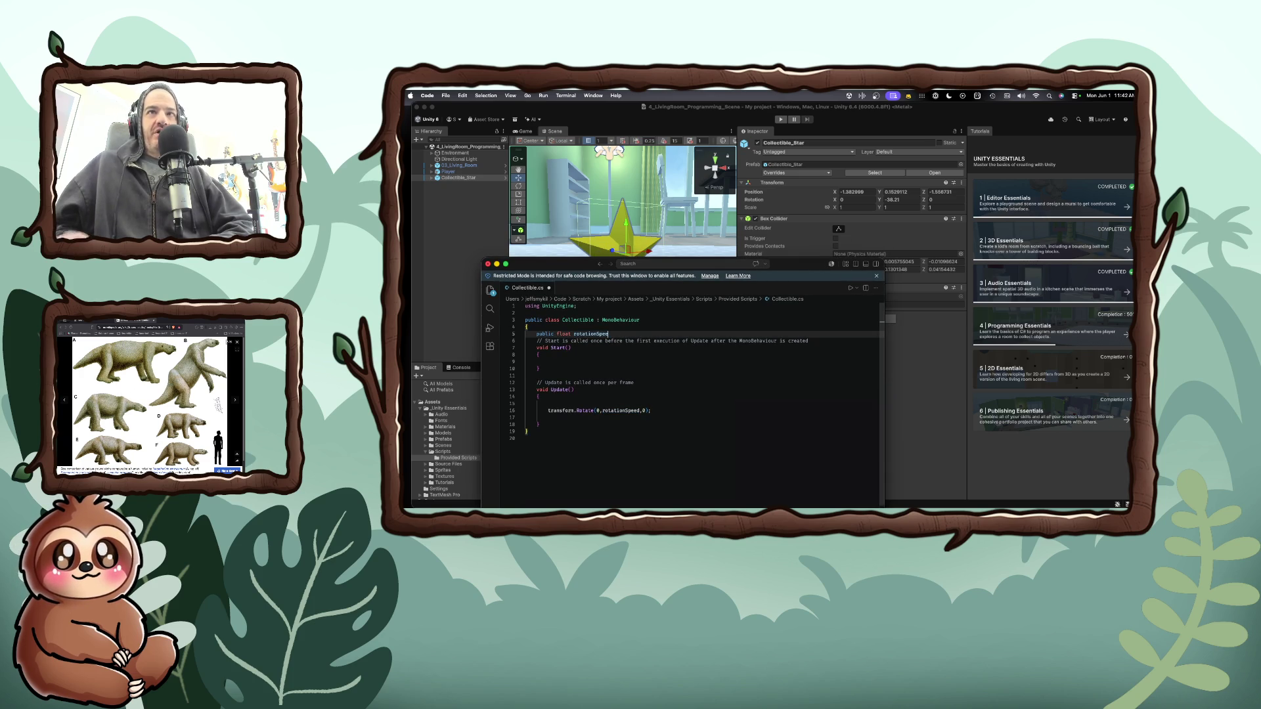
type("d = ")
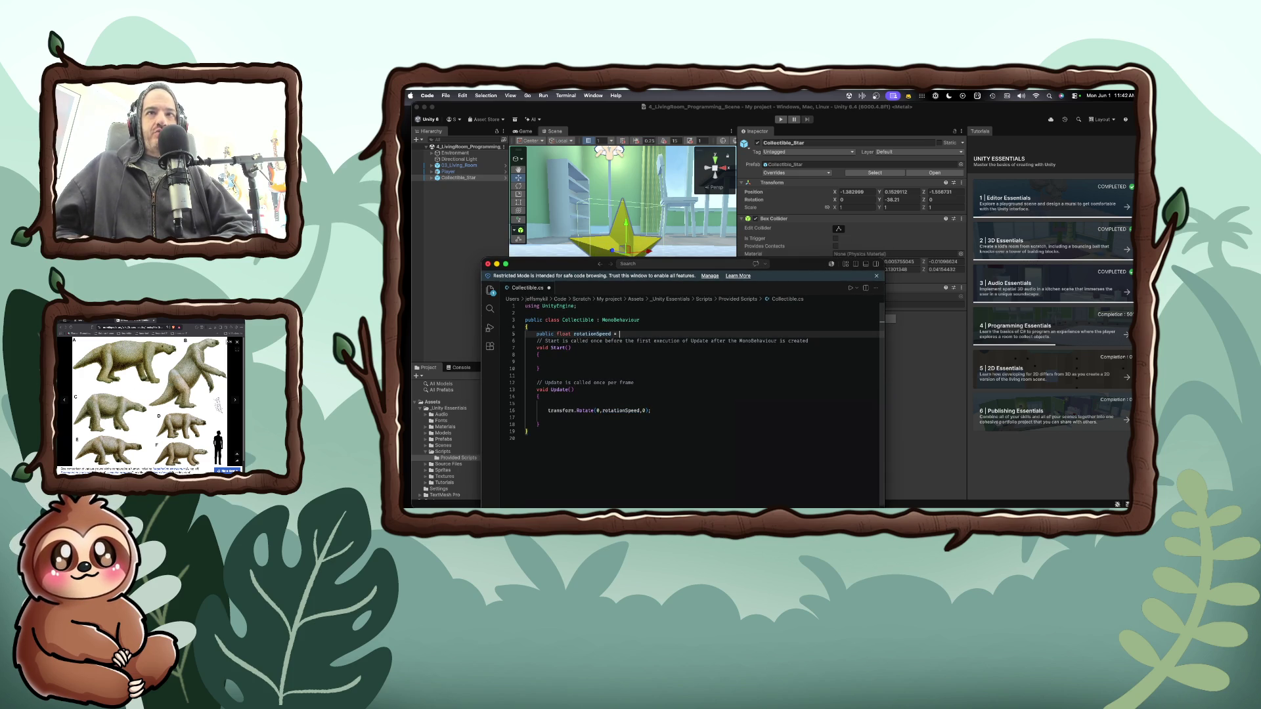
type("1f;")
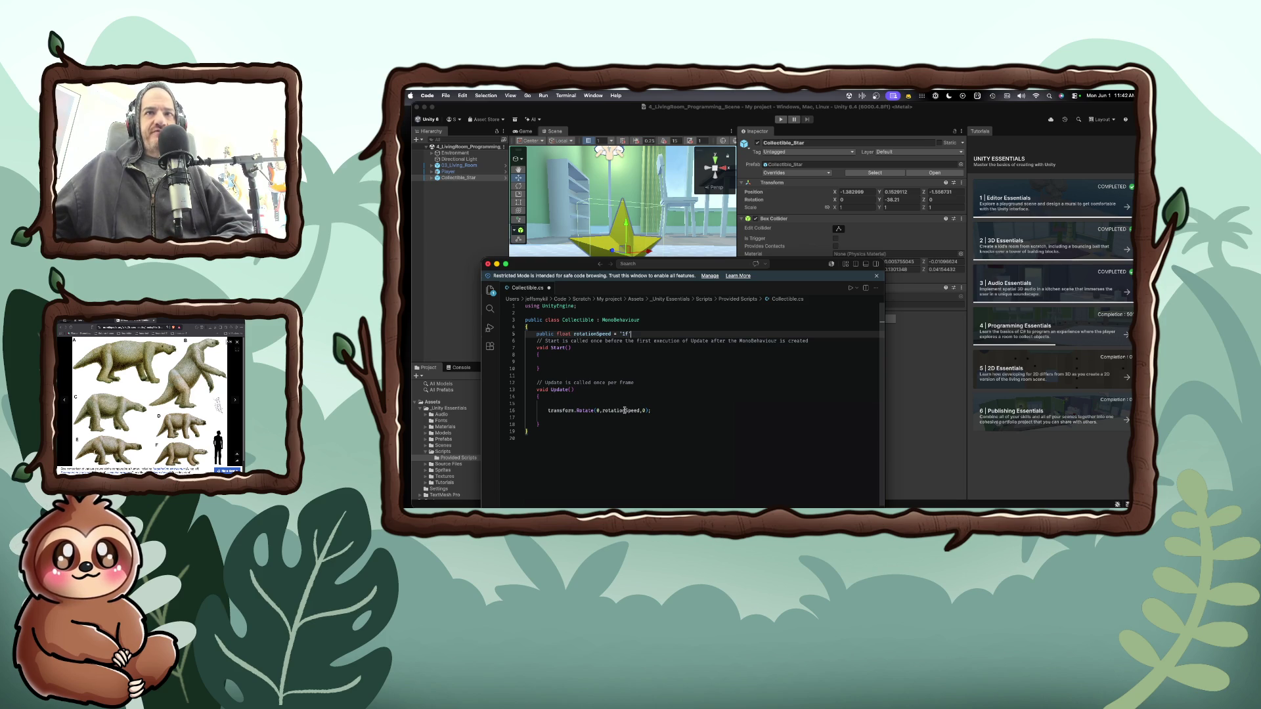
left_click(683, 418)
key("super+s")
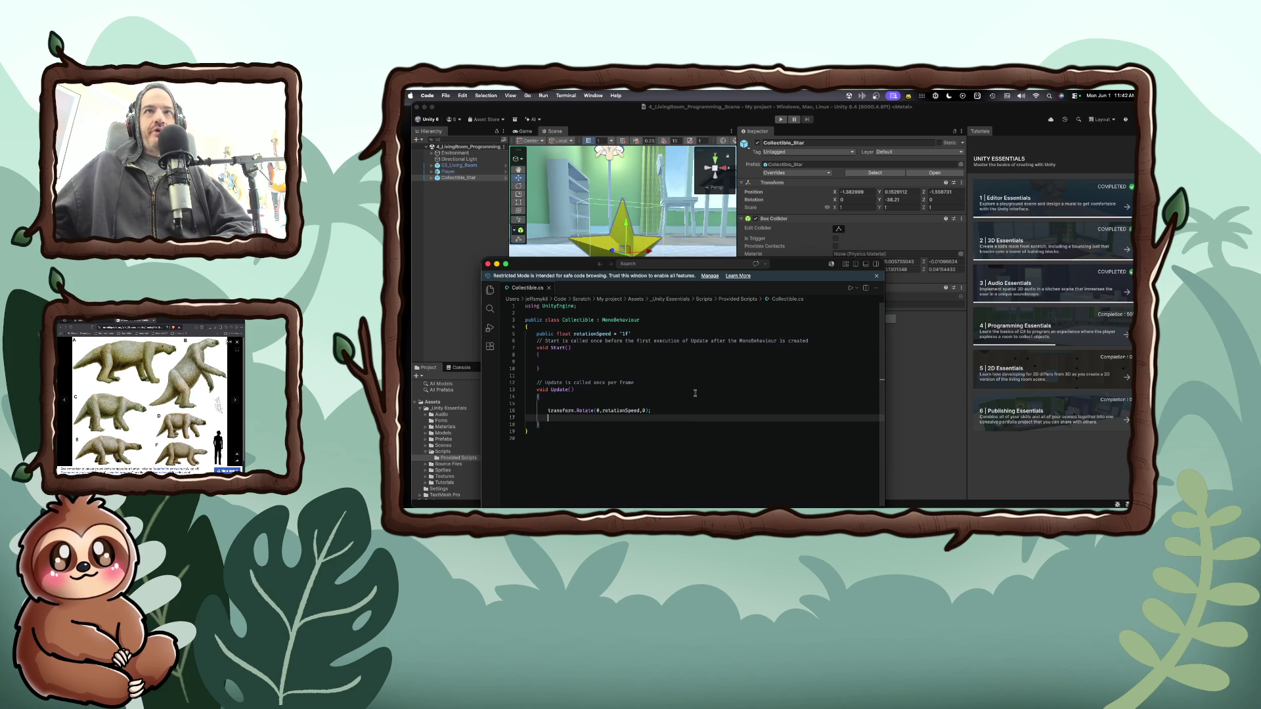
left_click(897, 382)
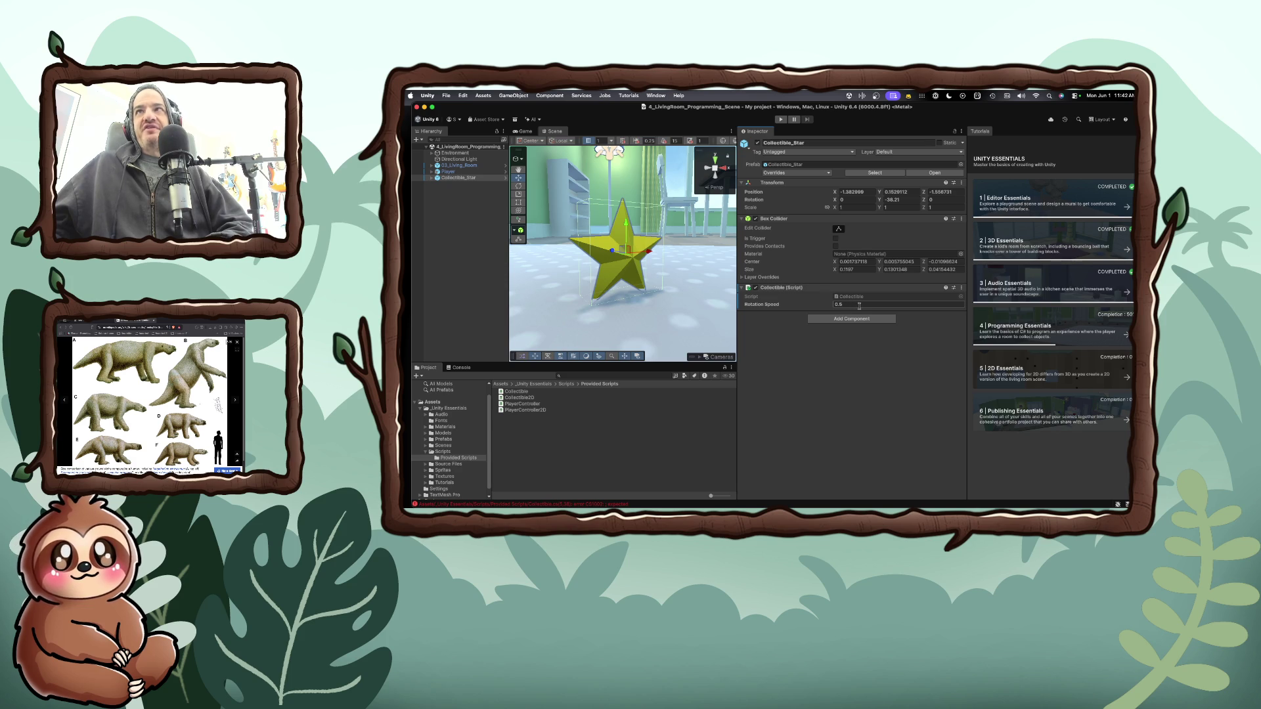
- Change the rotationSpeed default in Collectible.cs to 1.0, save, and return to Unity
key("super+Tab")
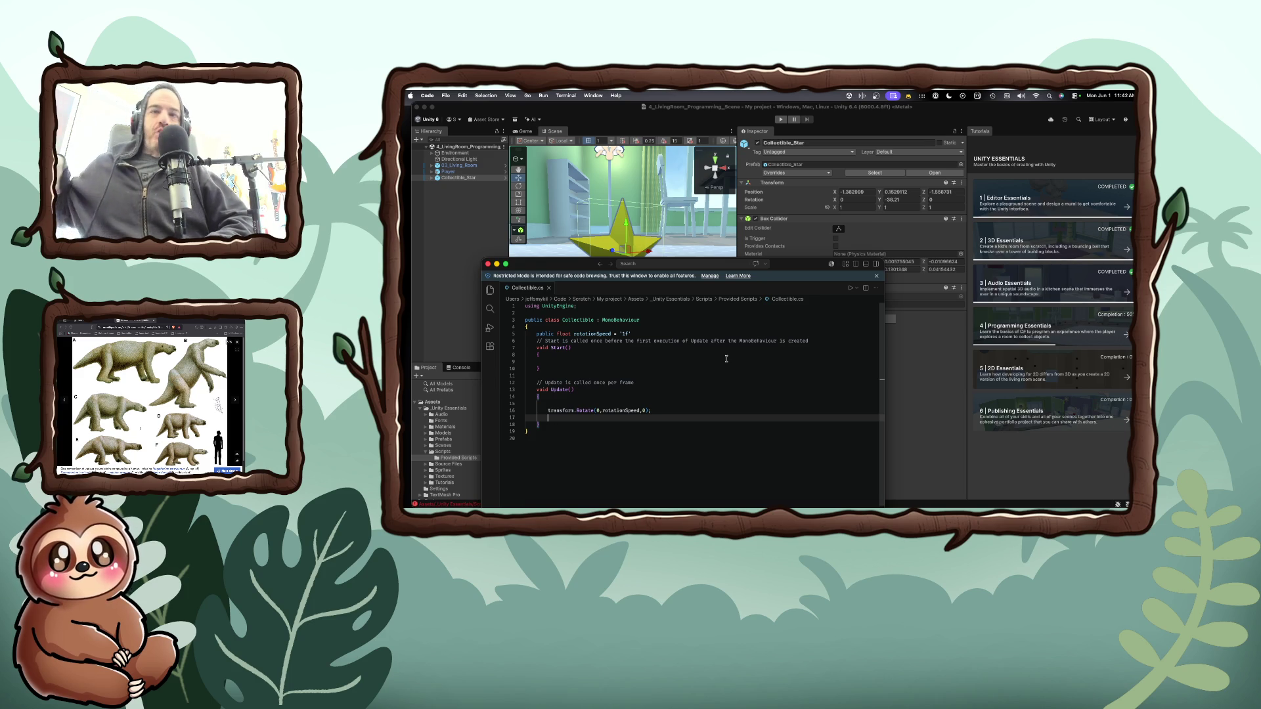
left_click(650, 332)
key("BackSpace")
key("BackSpace")
key("BackSpace")
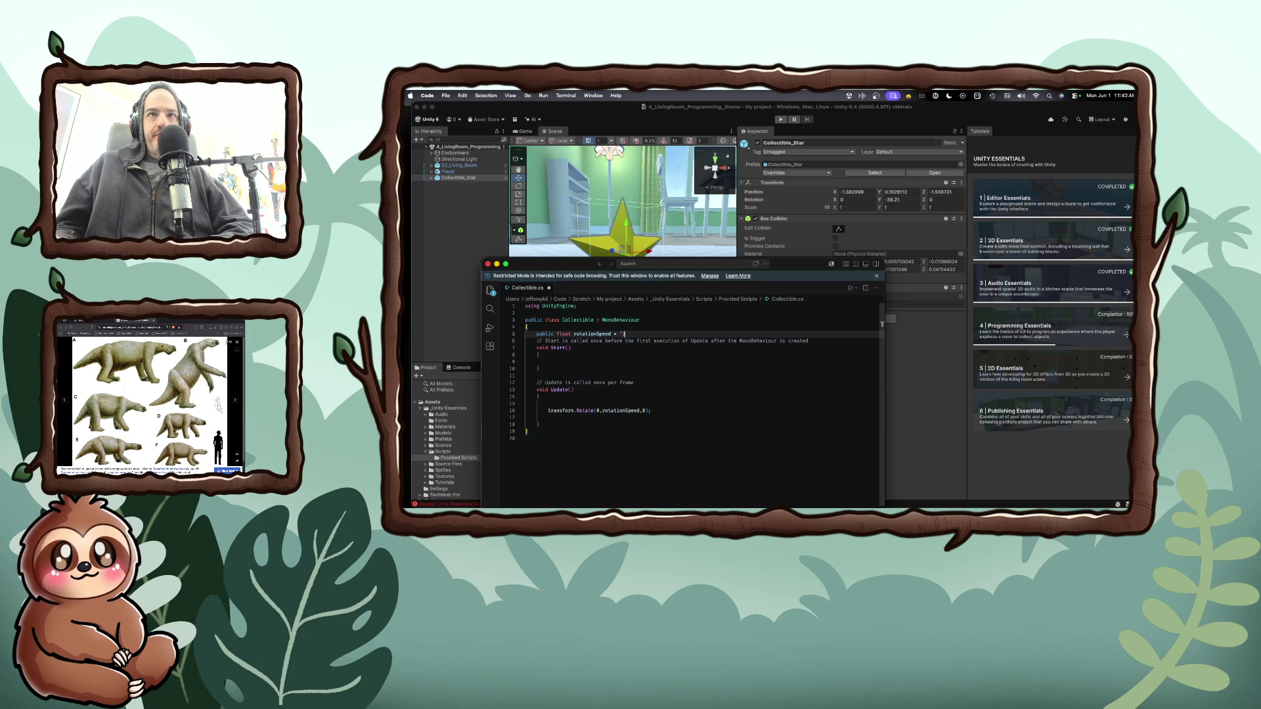
key("BackSpace")
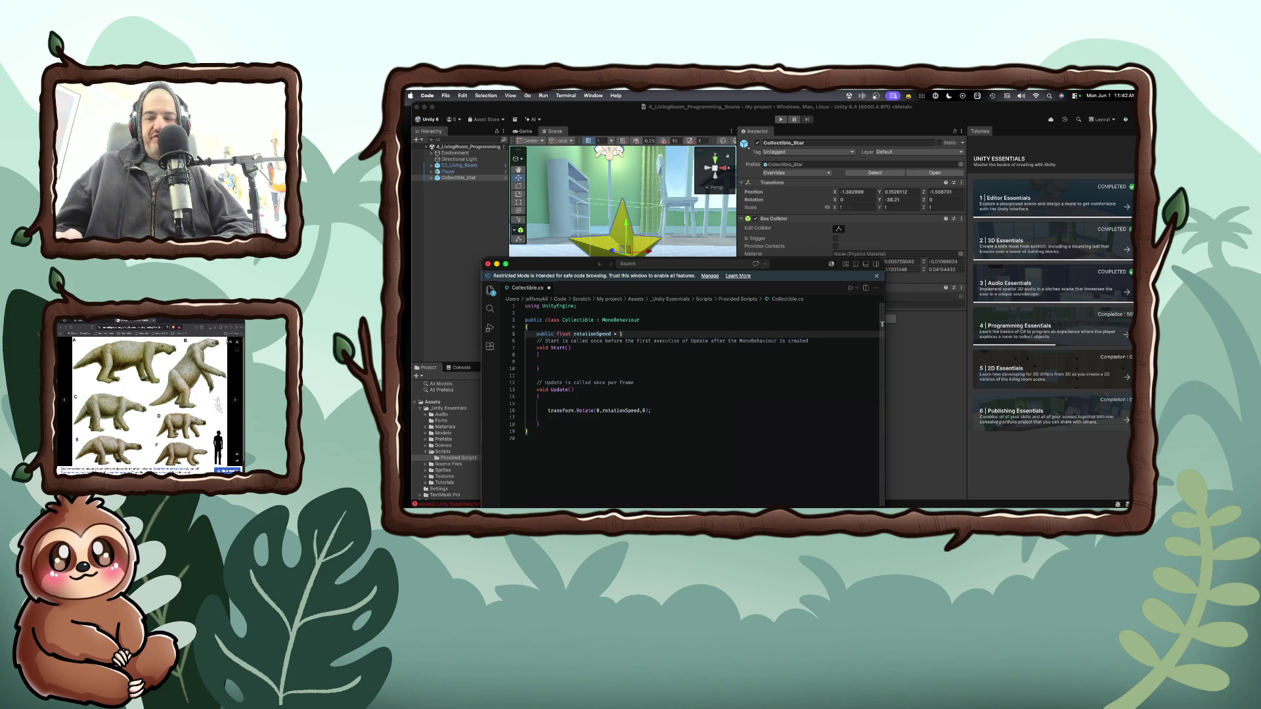
key("super+s")
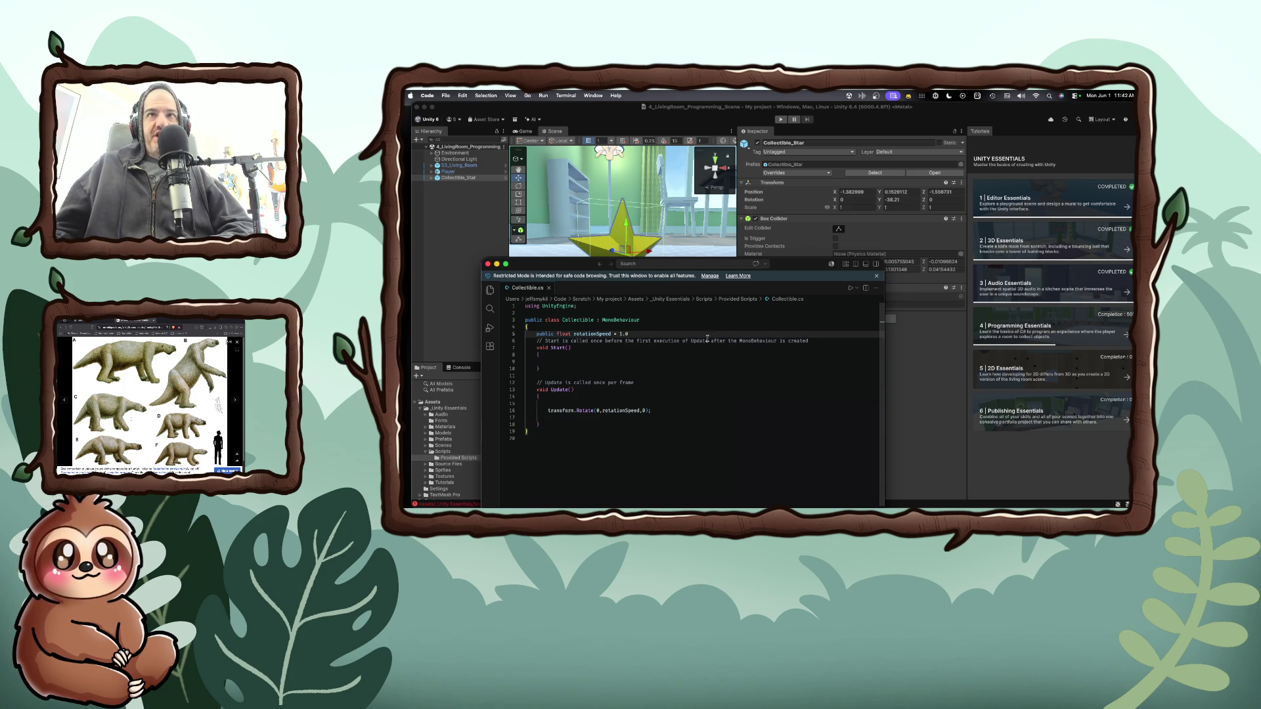
left_click(781, 257)
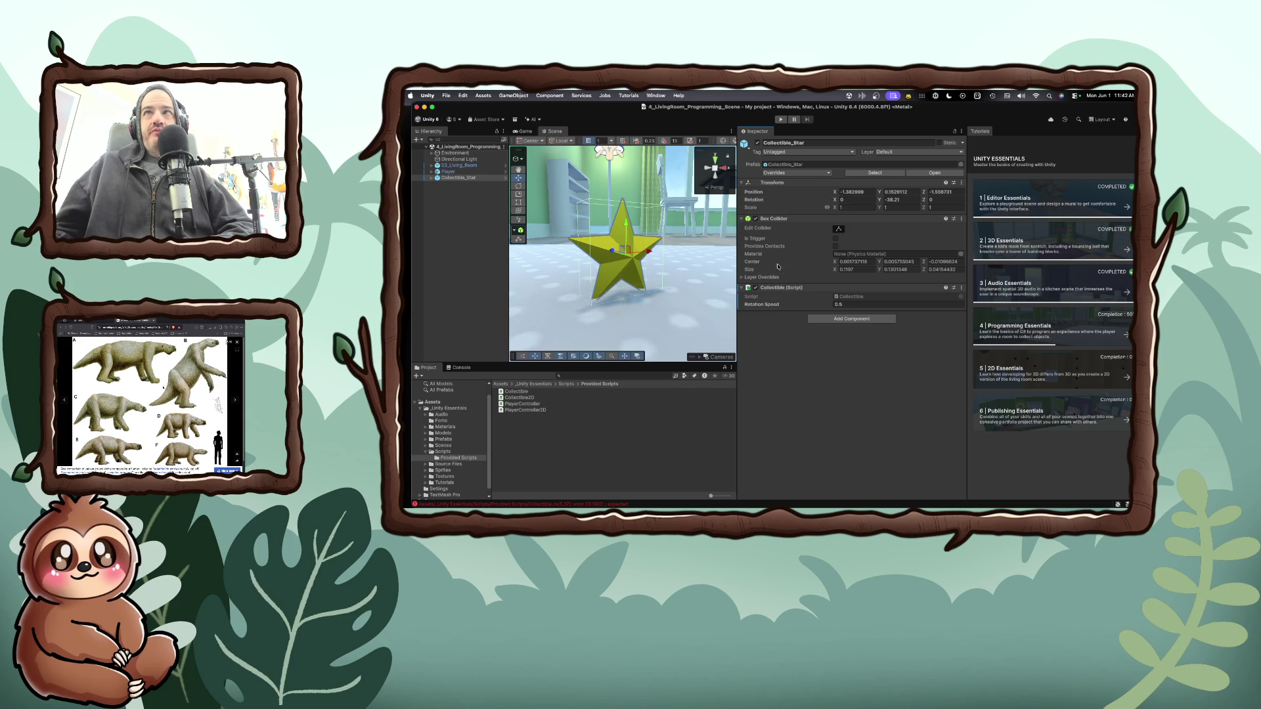
- Reopen the Collectible script, check Rotation Speed's options, and drag the Unity window aside
double_click(842, 297)
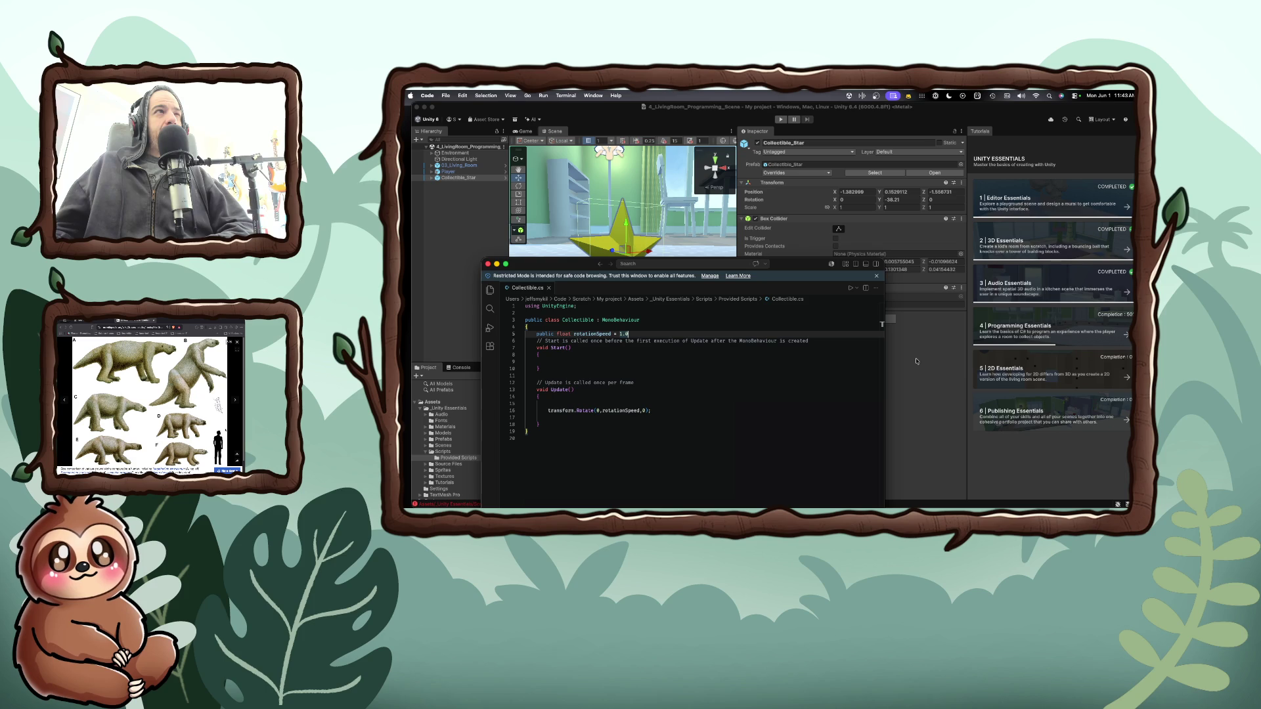
left_click(917, 361)
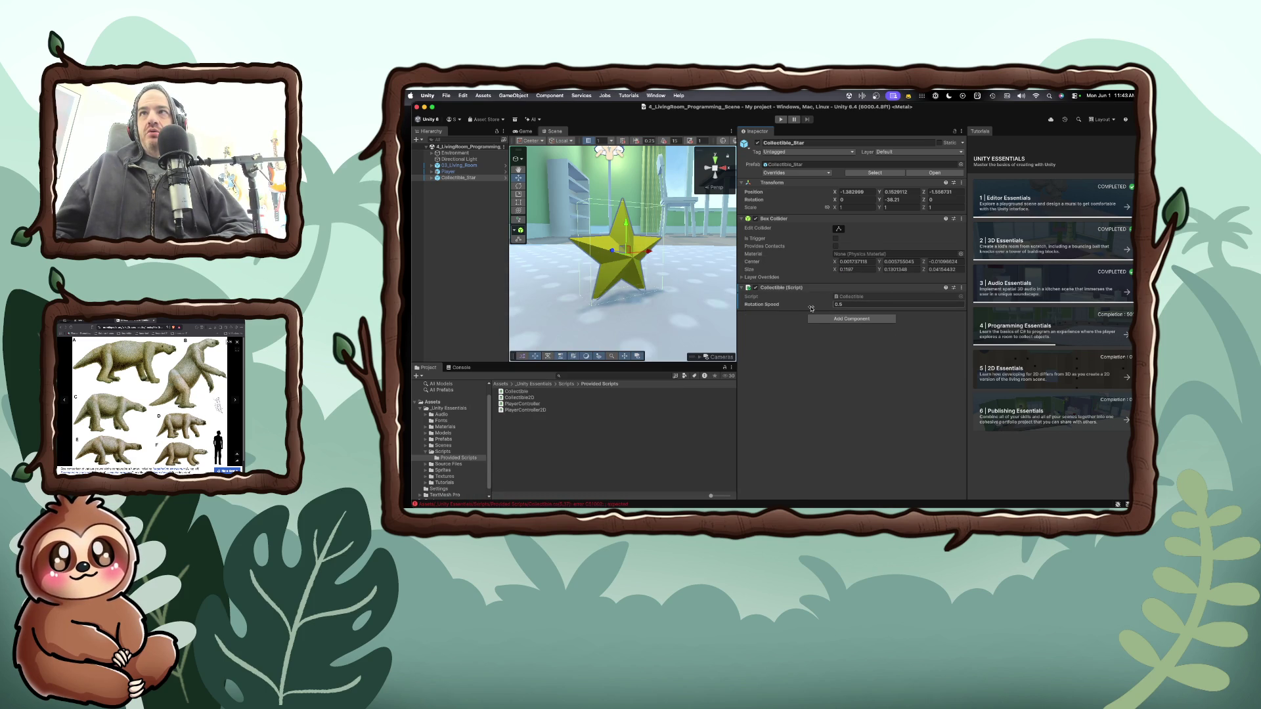
right_click(807, 308)
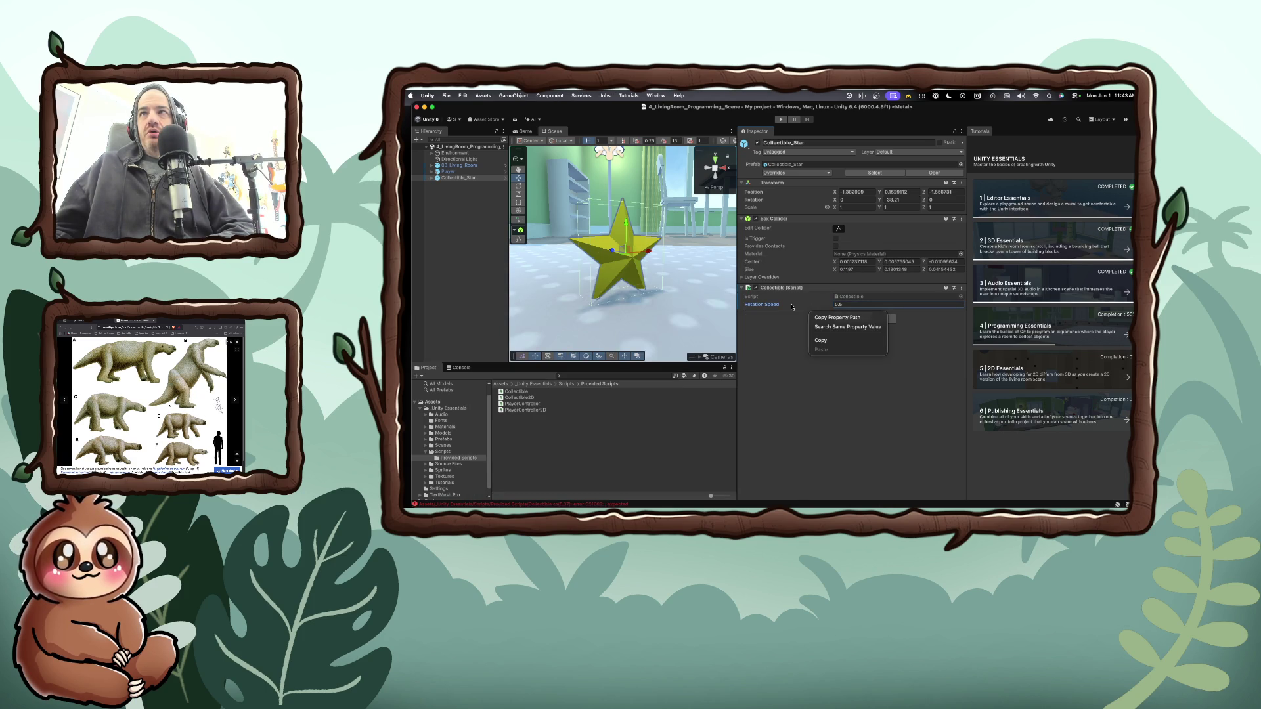
left_click(811, 308)
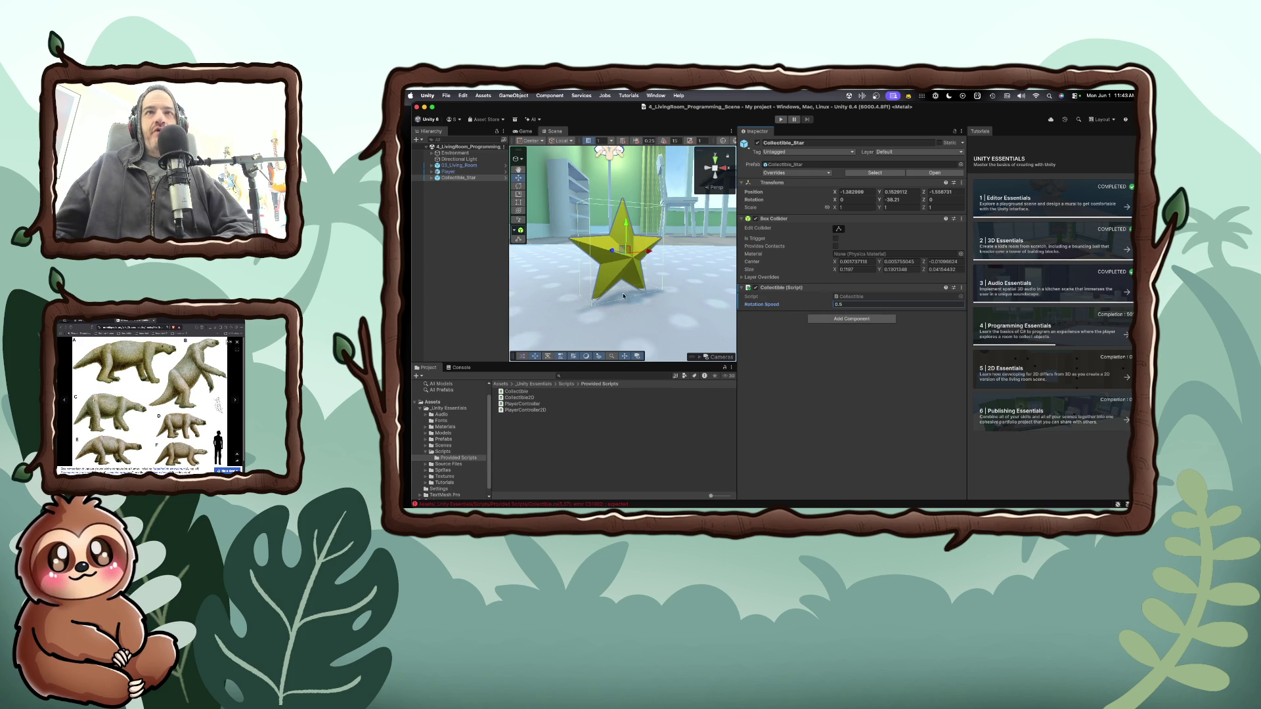
left_click_drag(524, 116, 667, 273)
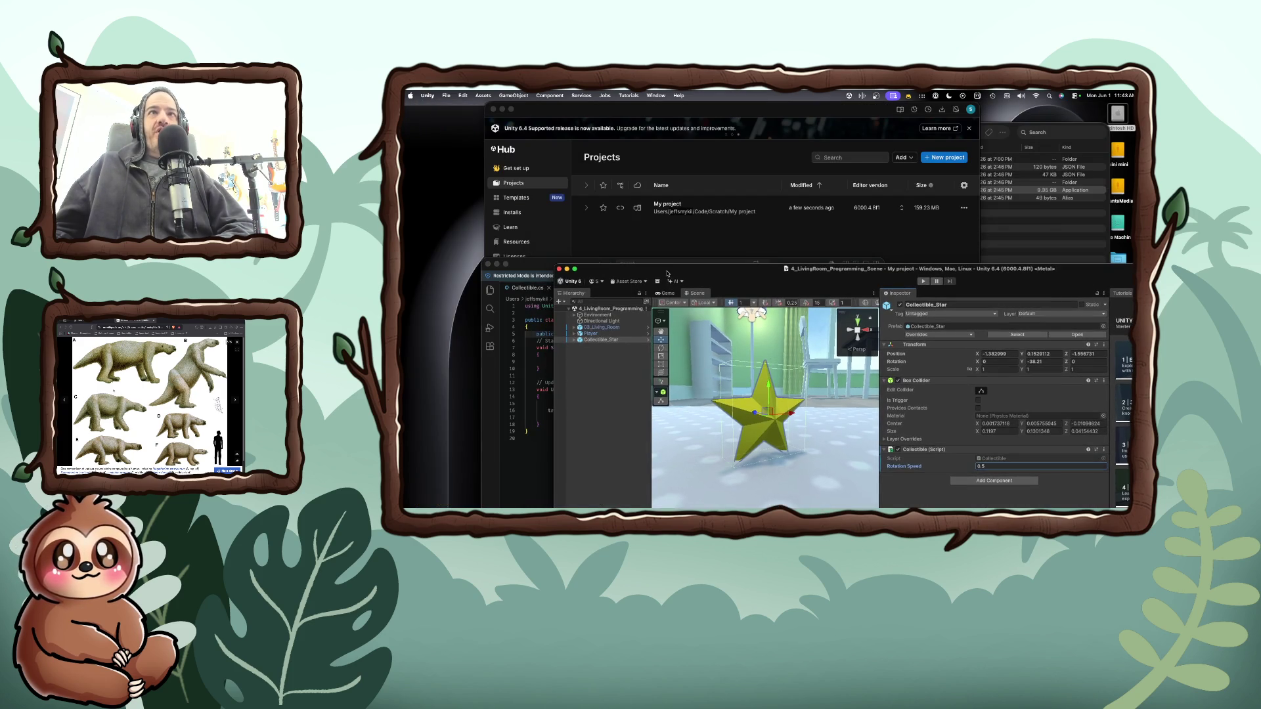
- Undo the default so line 5 reads 'public float rotationSpeed;', then return to Unity and widen the Inspector
left_click_drag(519, 262, 514, 169)
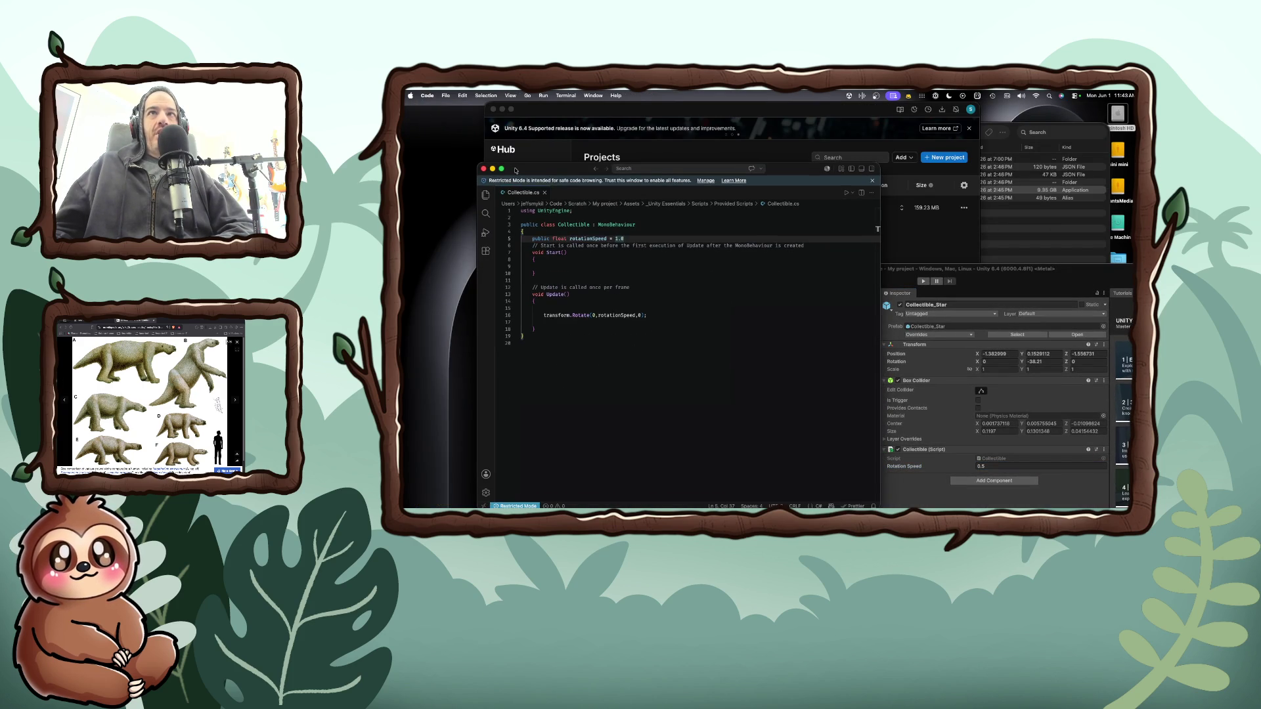
left_click(660, 306)
key("super+z")
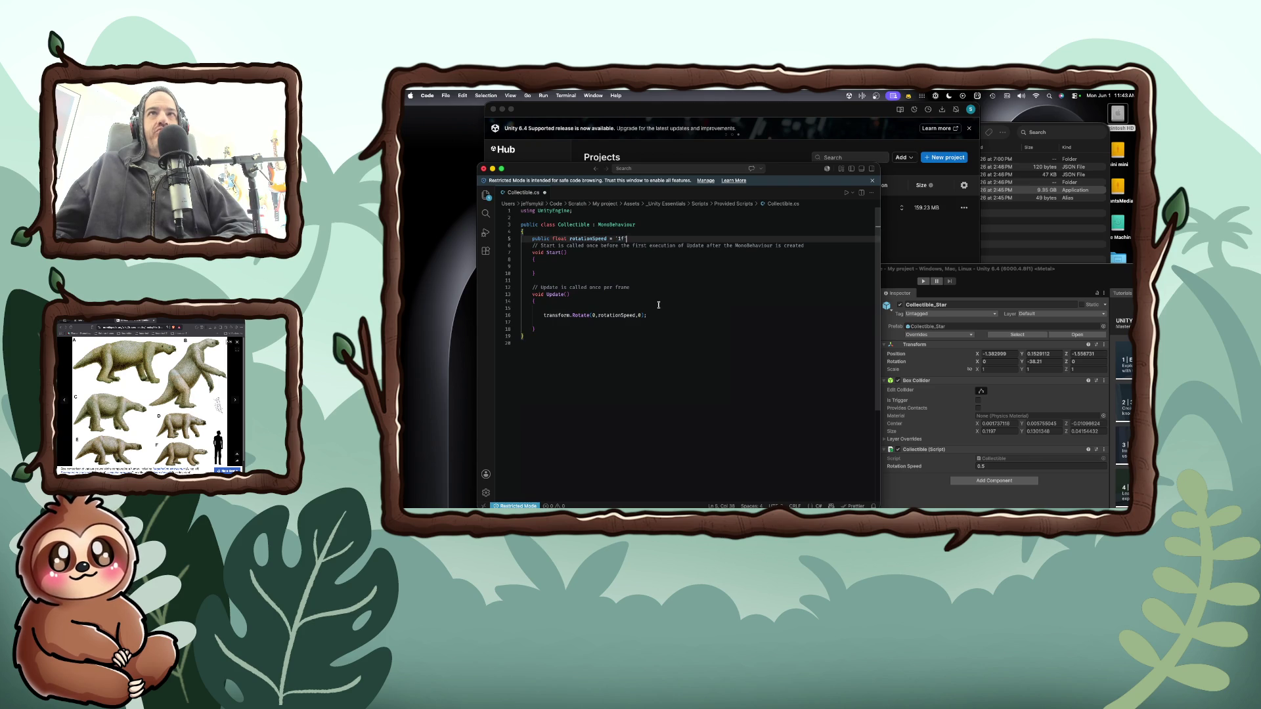
key("super+z")
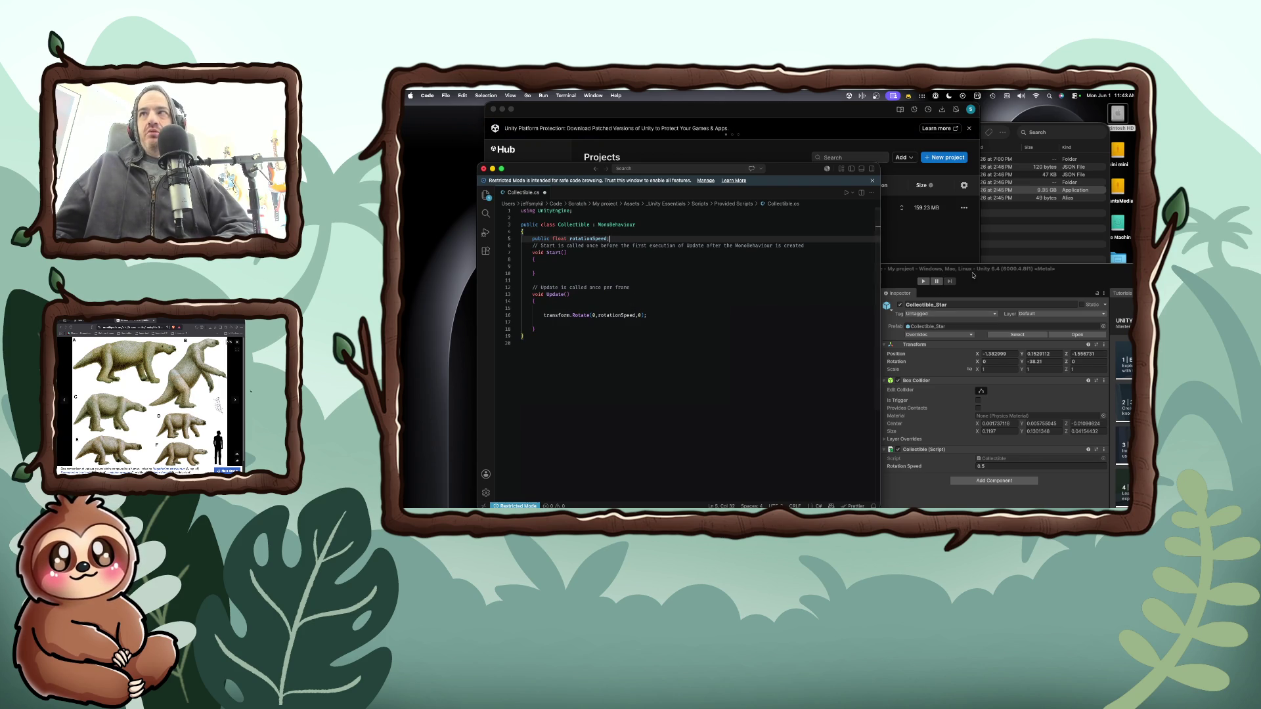
key("super+Tab")
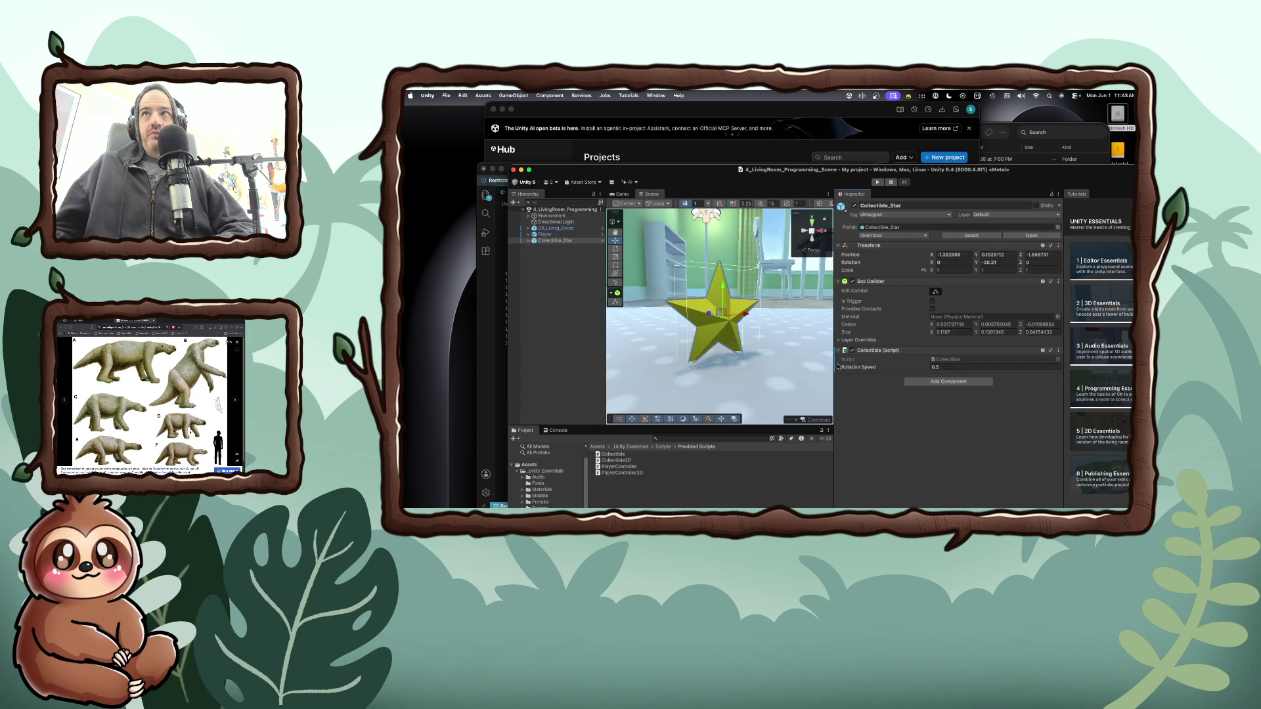
mouse_move(834, 366)
left_mouse_down()
mouse_move(778, 346)
mouse_move(800, 344)
left_mouse_up()
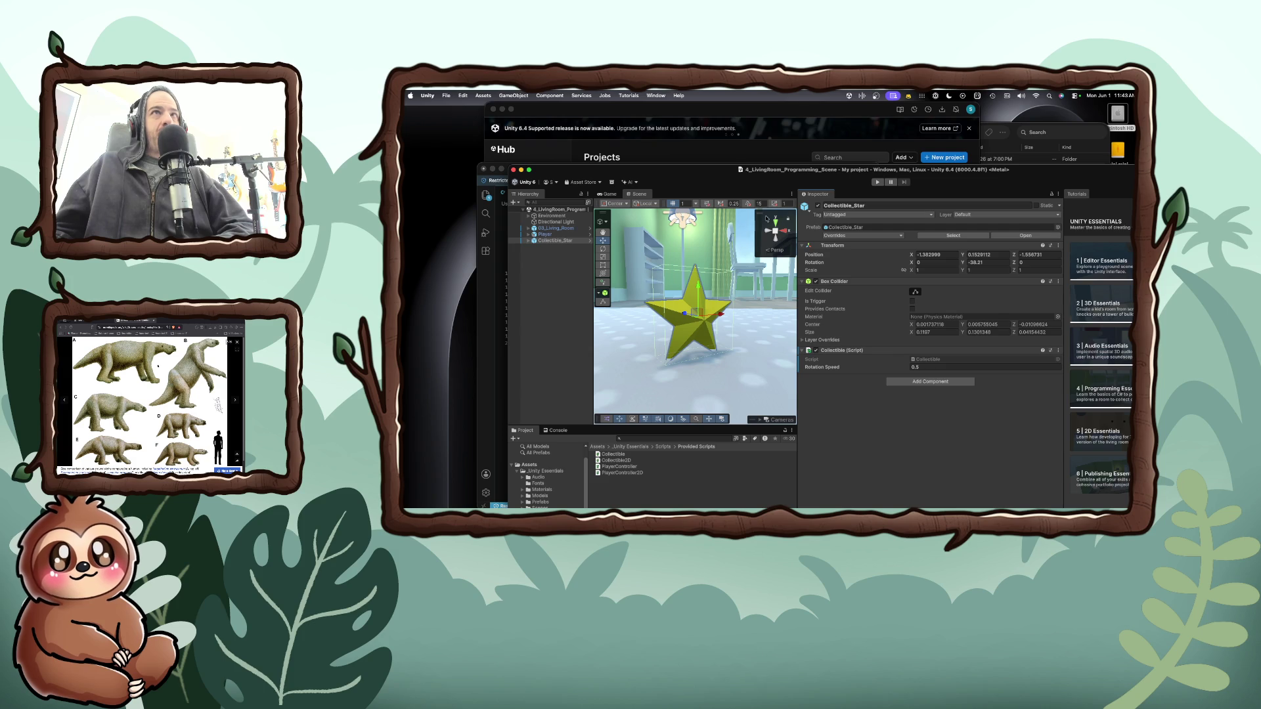
- Bounce to VS Code and back so Collectible recompiles, then open the Collectible component's menu
mouse_move(661, 170)
left_mouse_down()
mouse_move(771, 265)
mouse_move(763, 220)
mouse_move(818, 187)
mouse_move(712, 148)
left_mouse_up()
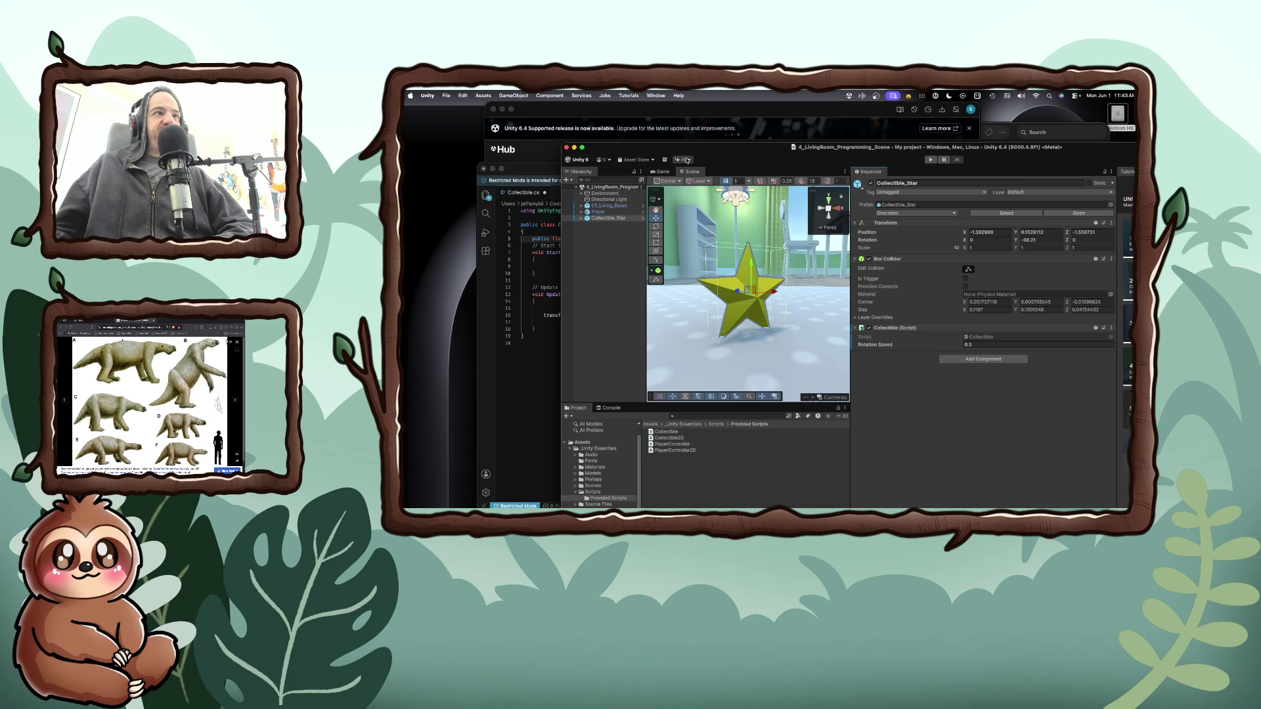
mouse_move(672, 147)
left_mouse_down()
mouse_move(588, 130)
mouse_move(800, 163)
mouse_move(720, 149)
left_mouse_up()
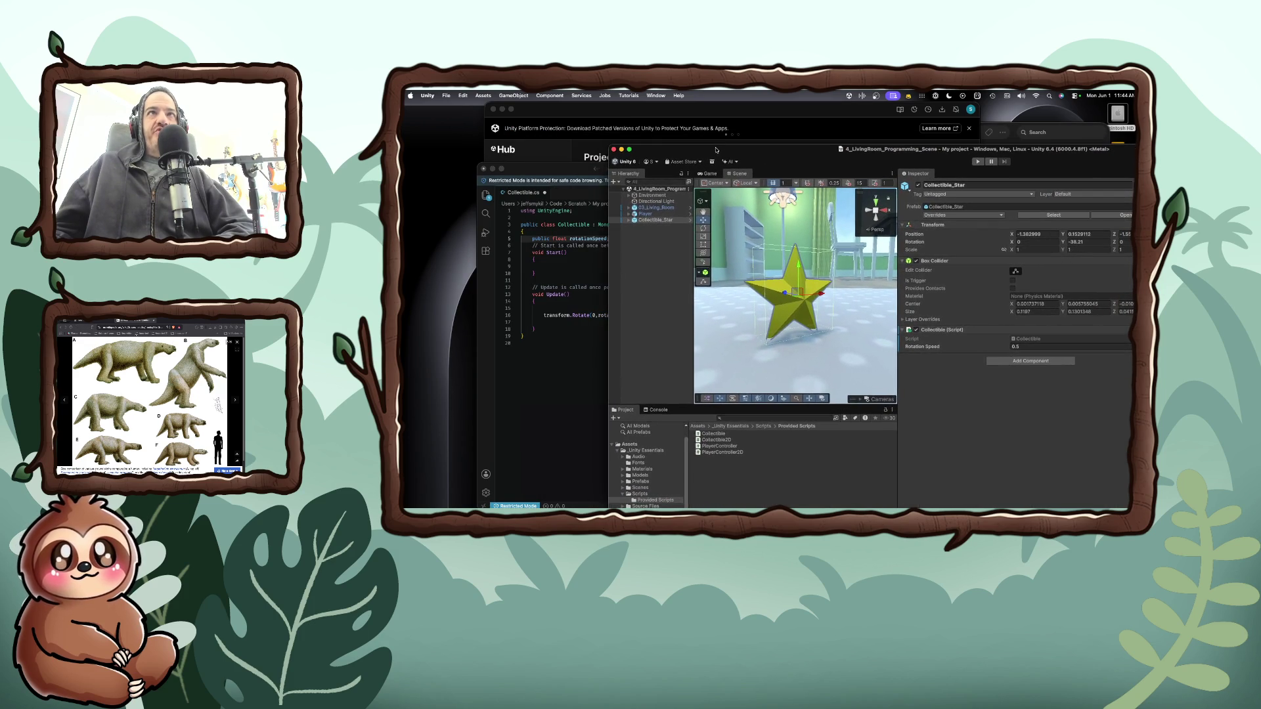
left_click(567, 222)
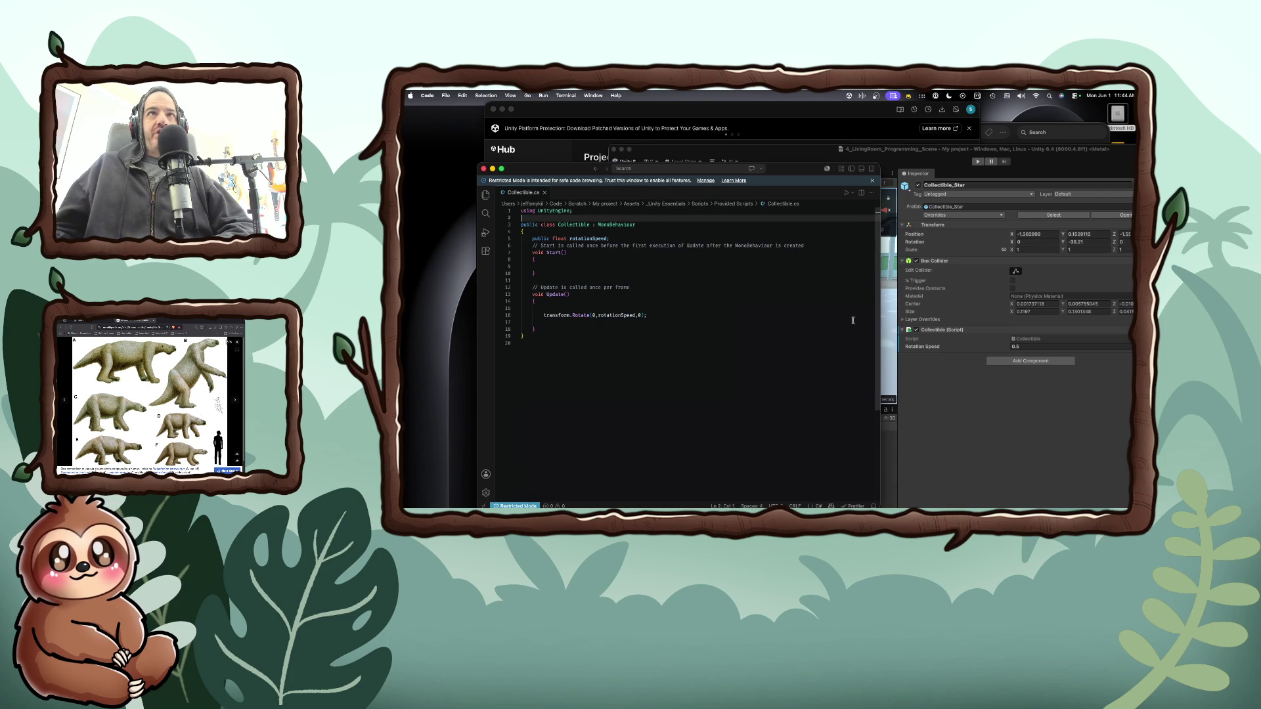
left_click(919, 369)
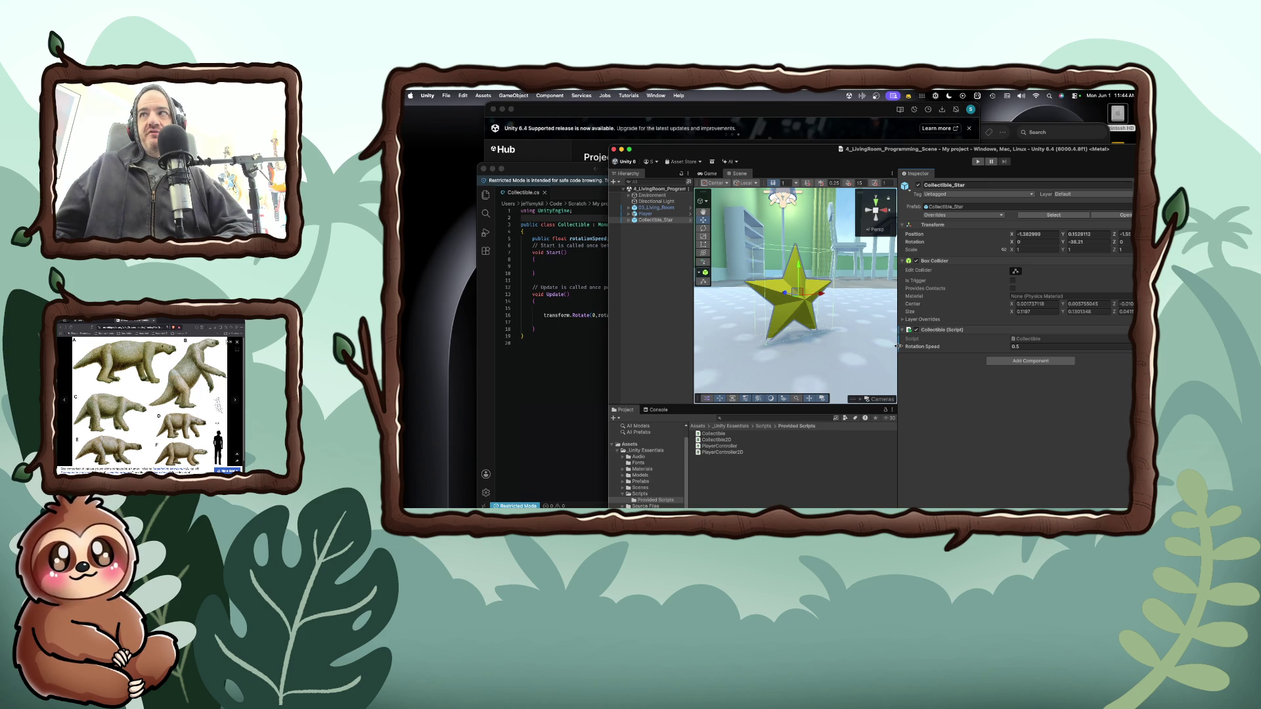
left_click_drag(895, 152, 809, 152)
left_click(1073, 329)
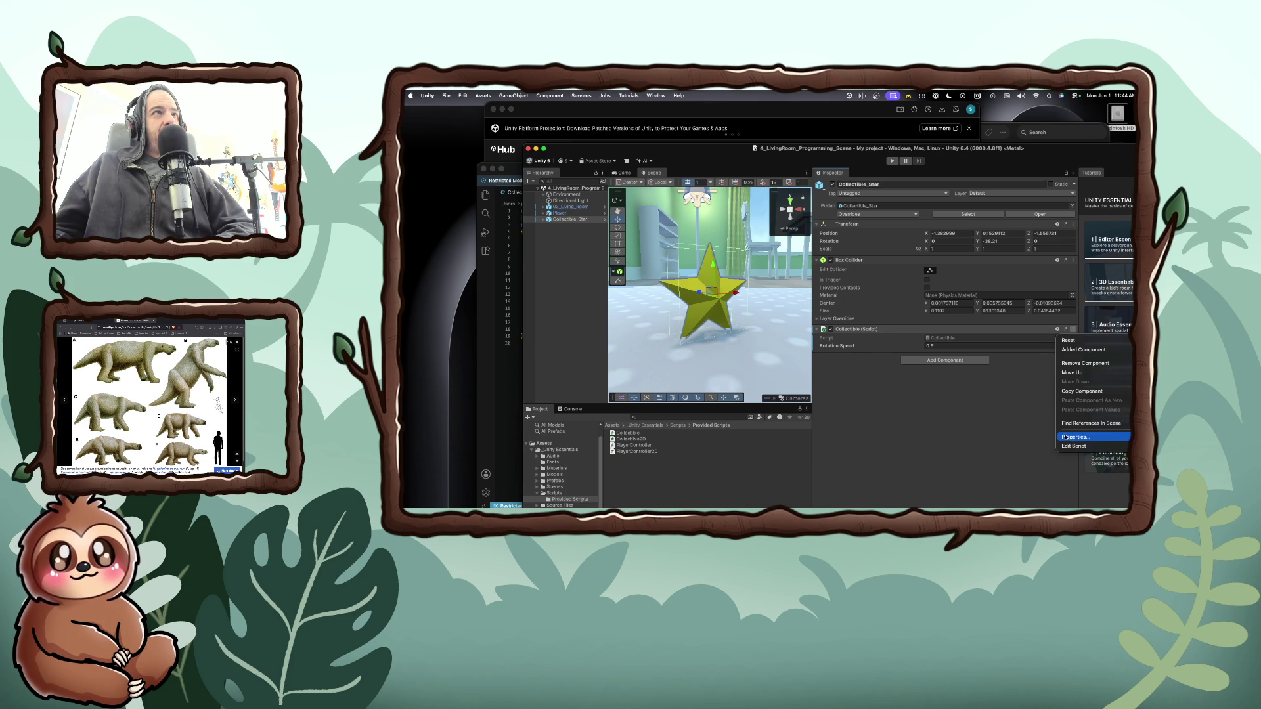
left_click(1011, 398)
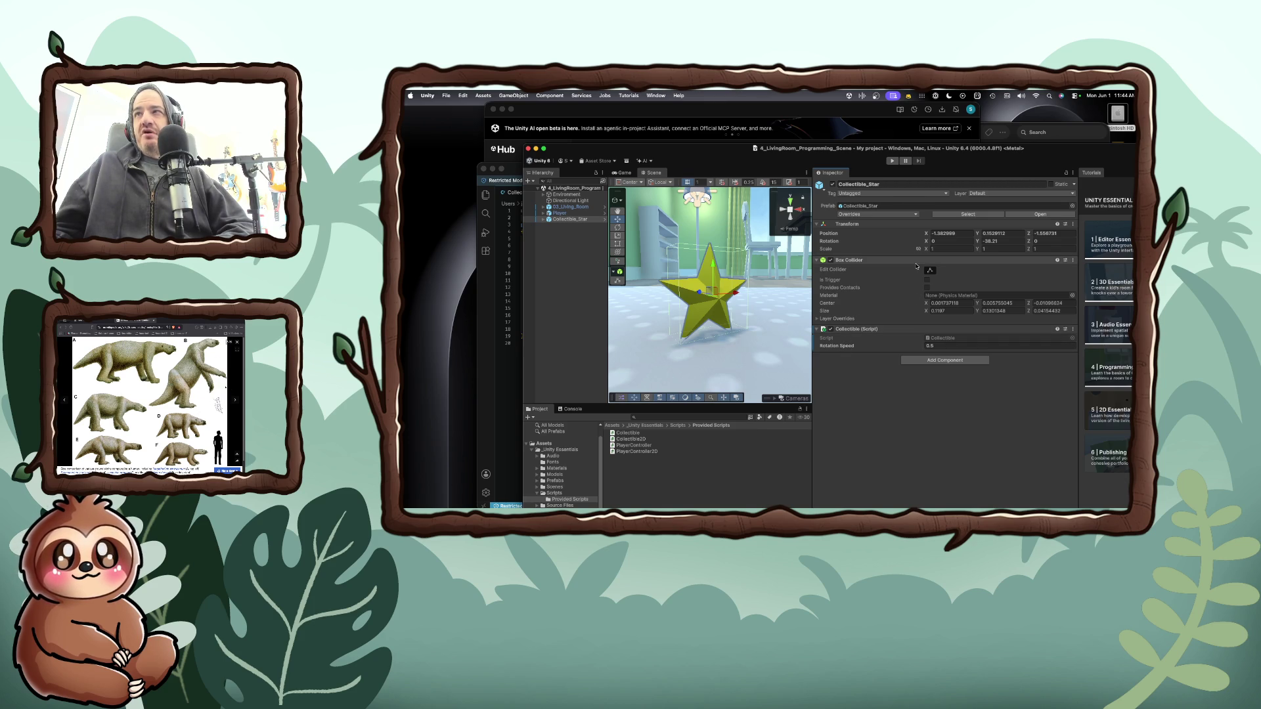
left_click(924, 361)
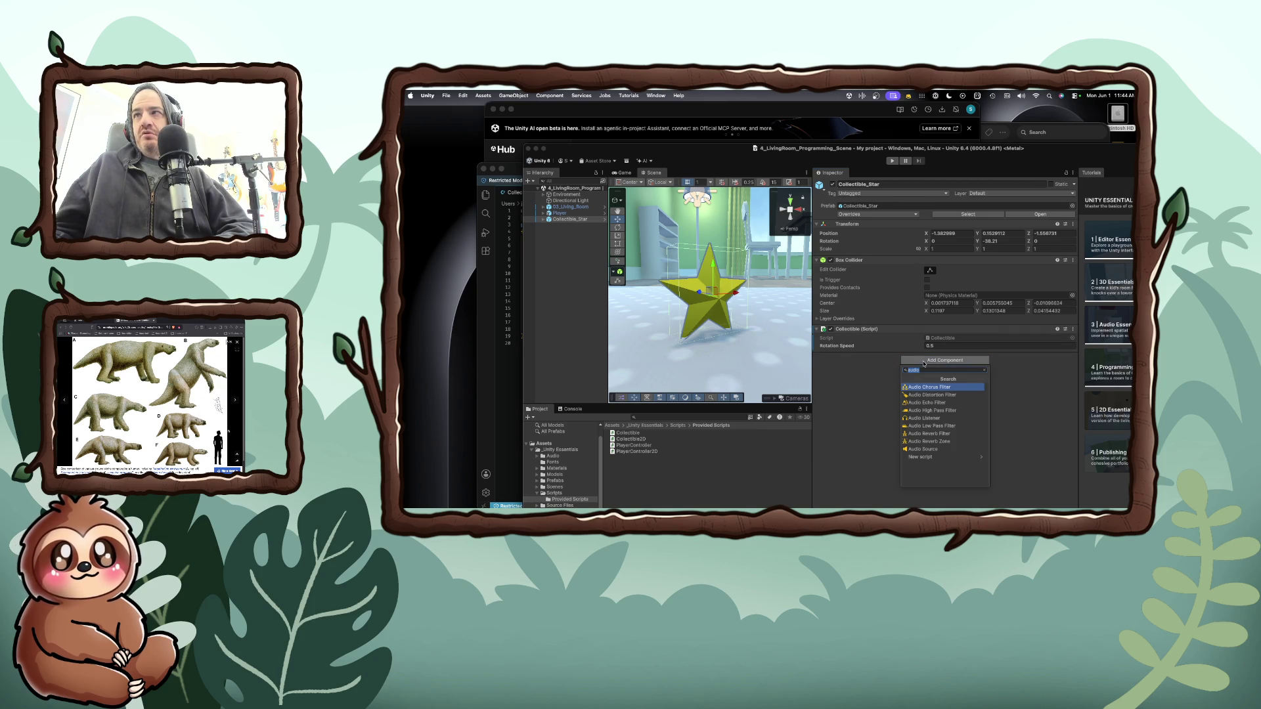
type("rig")
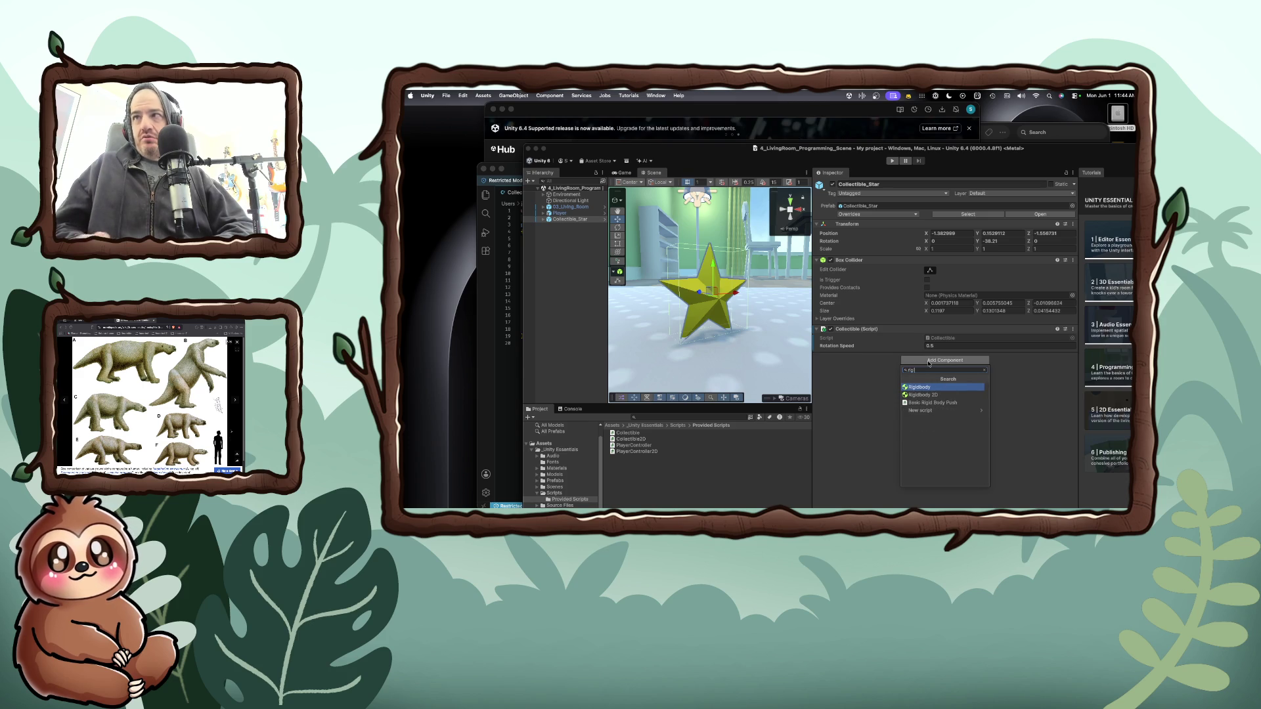
key("BackSpace")
key("BackSpace")
key("BackSpace")
key("Escape")
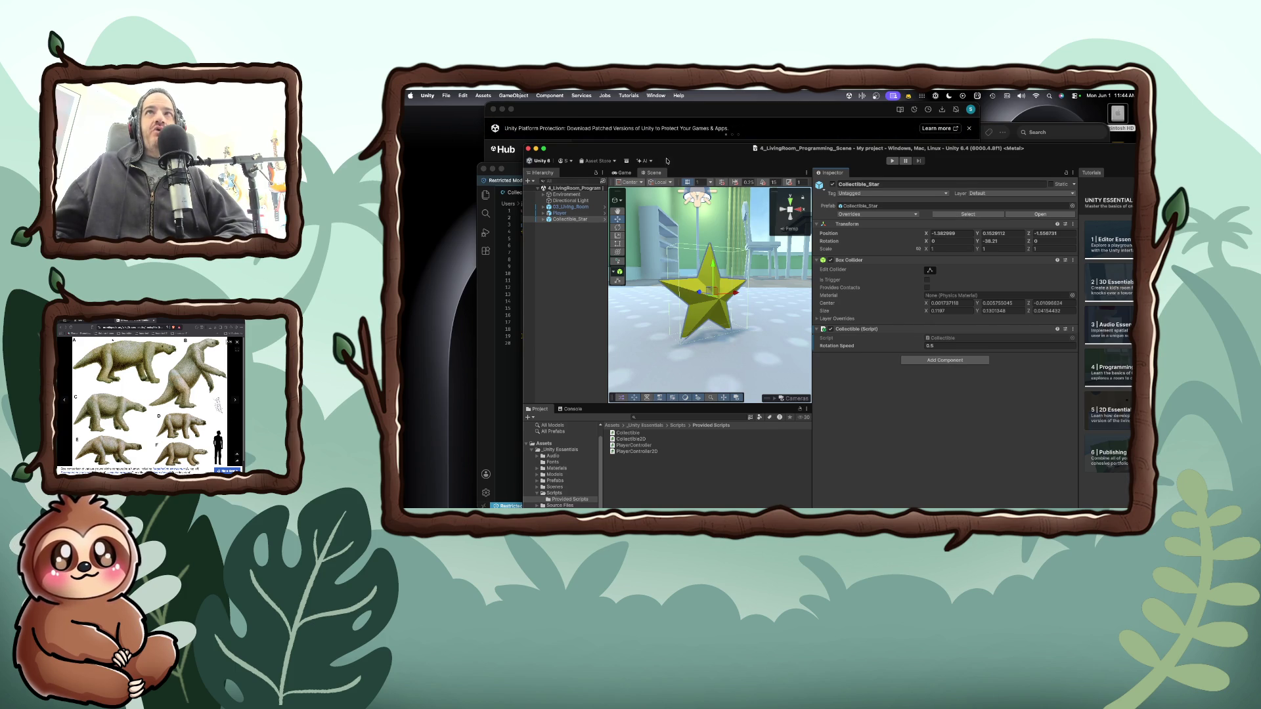
left_click_drag(636, 164, 690, 175)
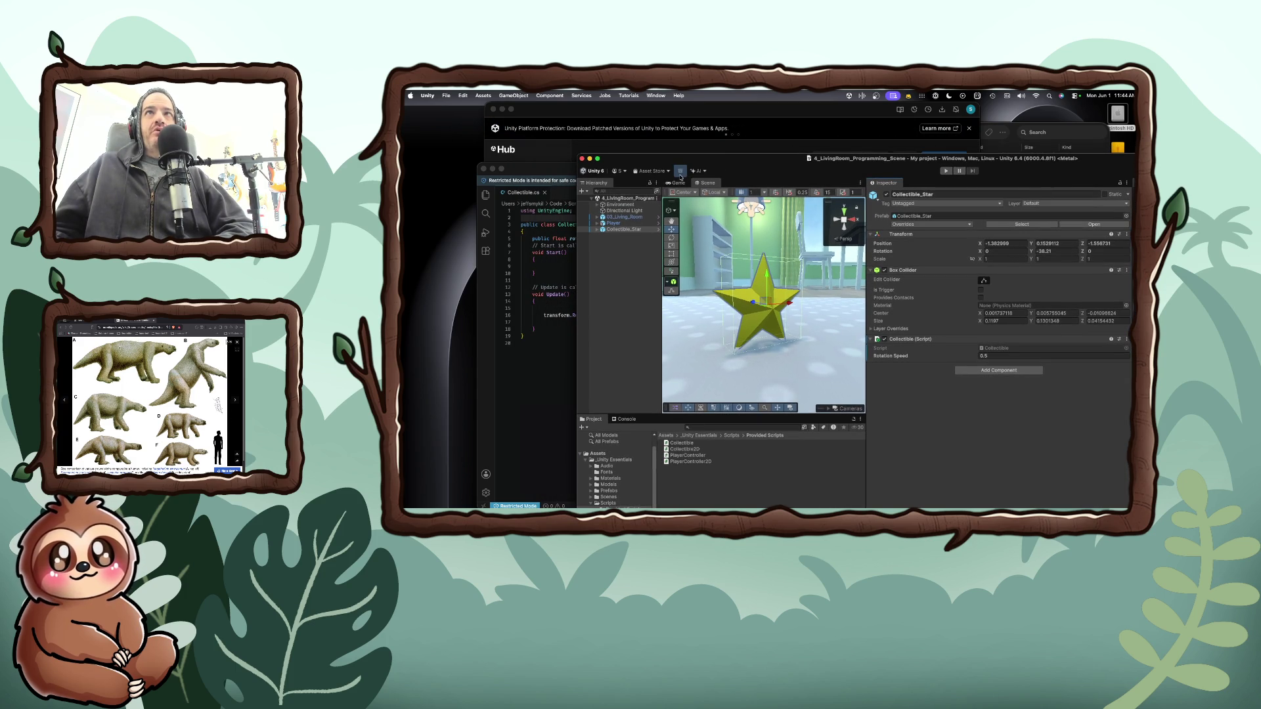
key("cmd+h")
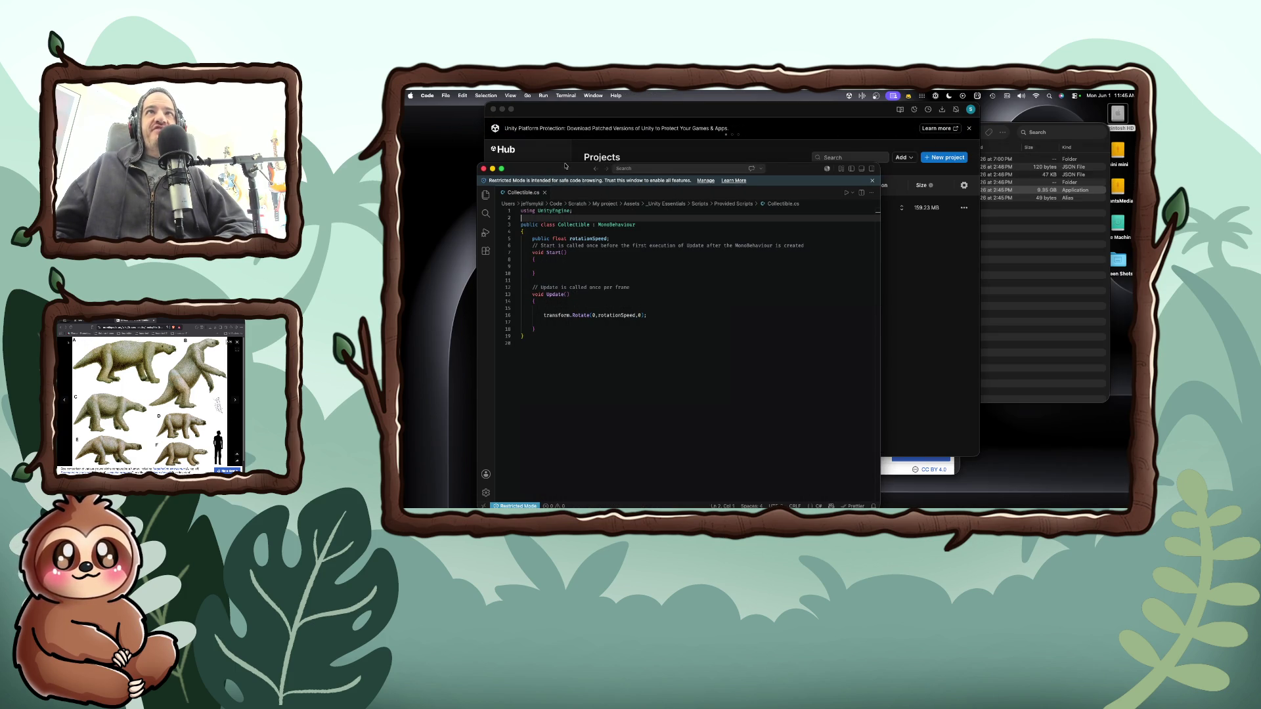
- Close Collectible.cs, quit VS Code, and bring Brave's ground sloth image forward
left_click_drag(564, 166, 608, 168)
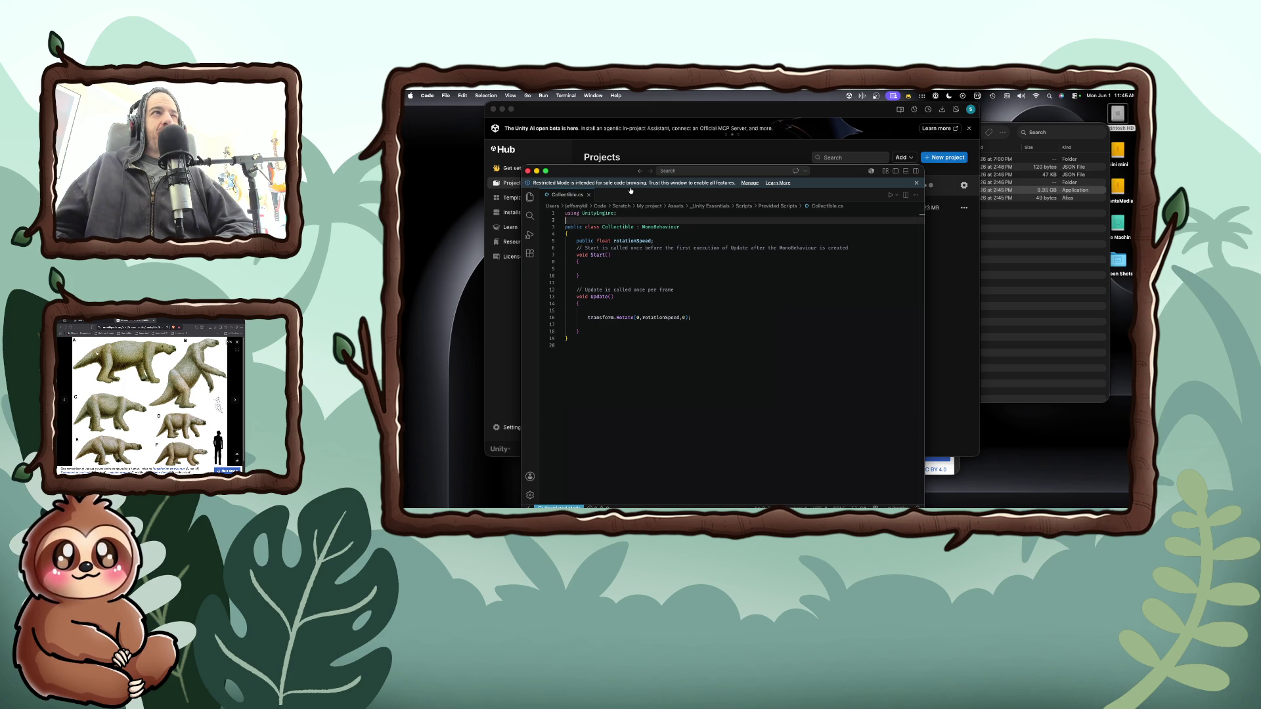
key("super+w")
key("super+w")
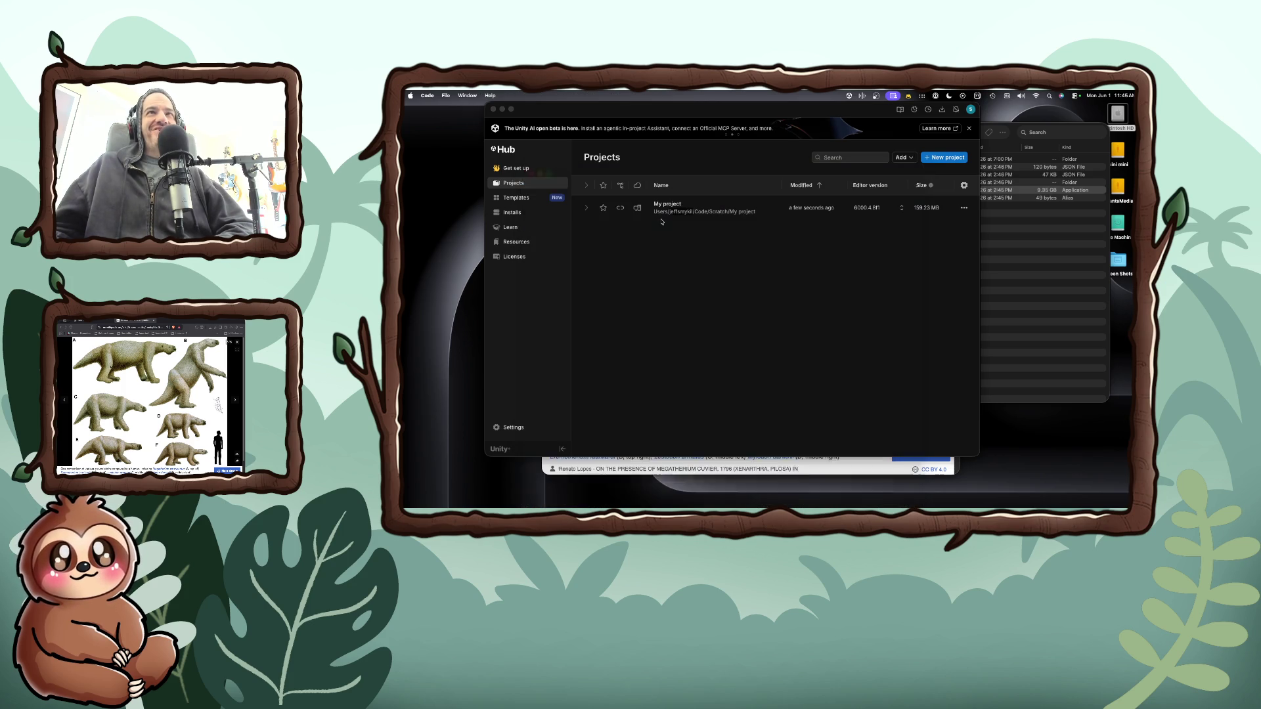
key("super+w")
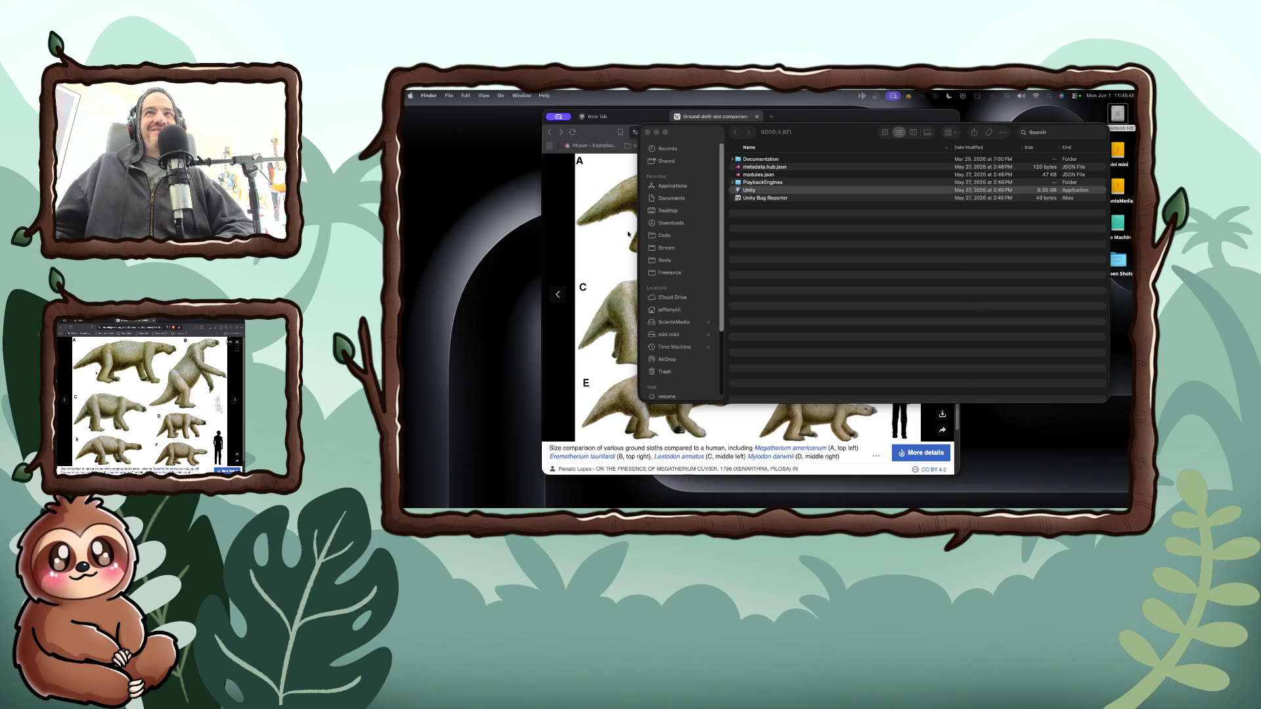
left_click(623, 233)
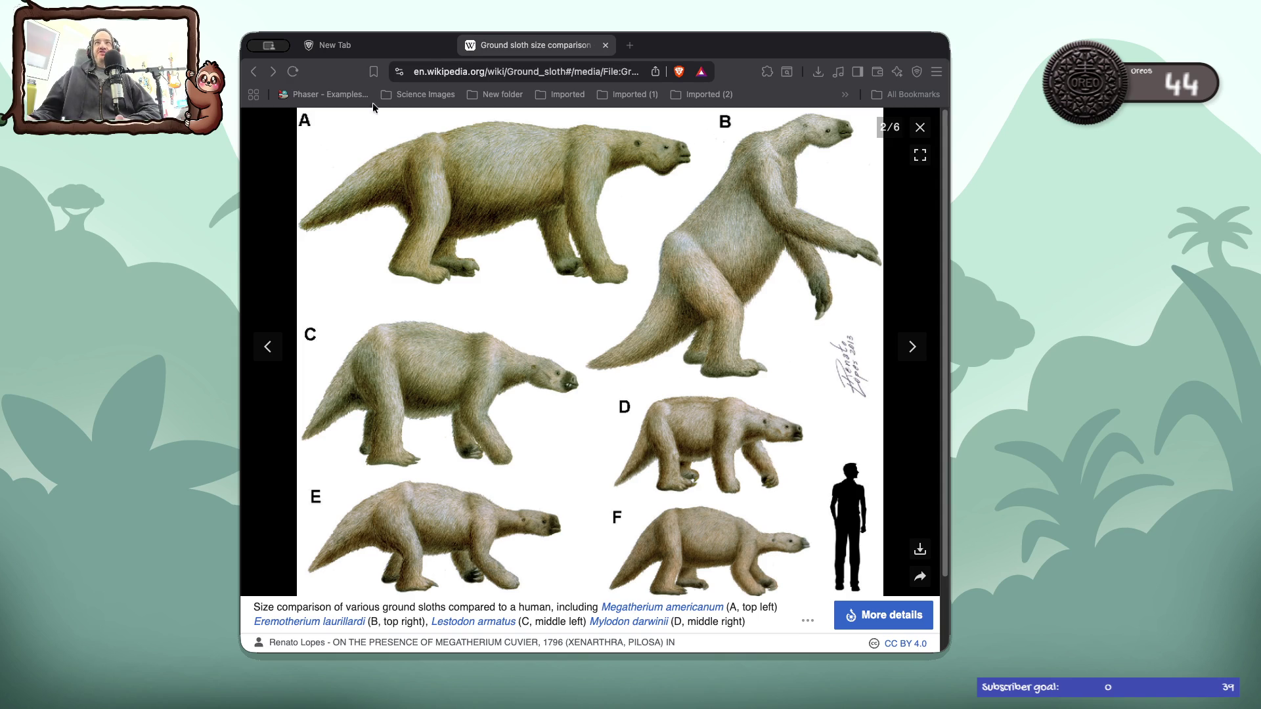
- Replace the Wikipedia ground sloth page with newyorker.com by accepting the 'new' address suggestion
left_click(451, 66)
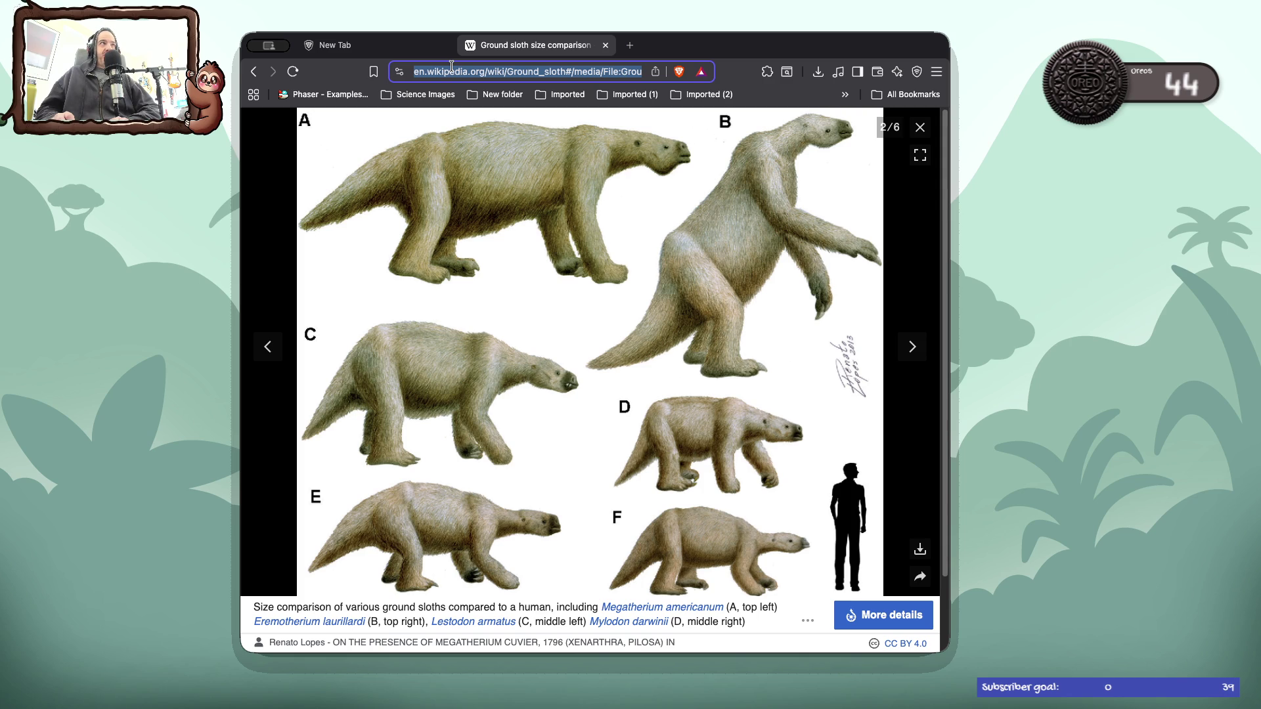
type("m")
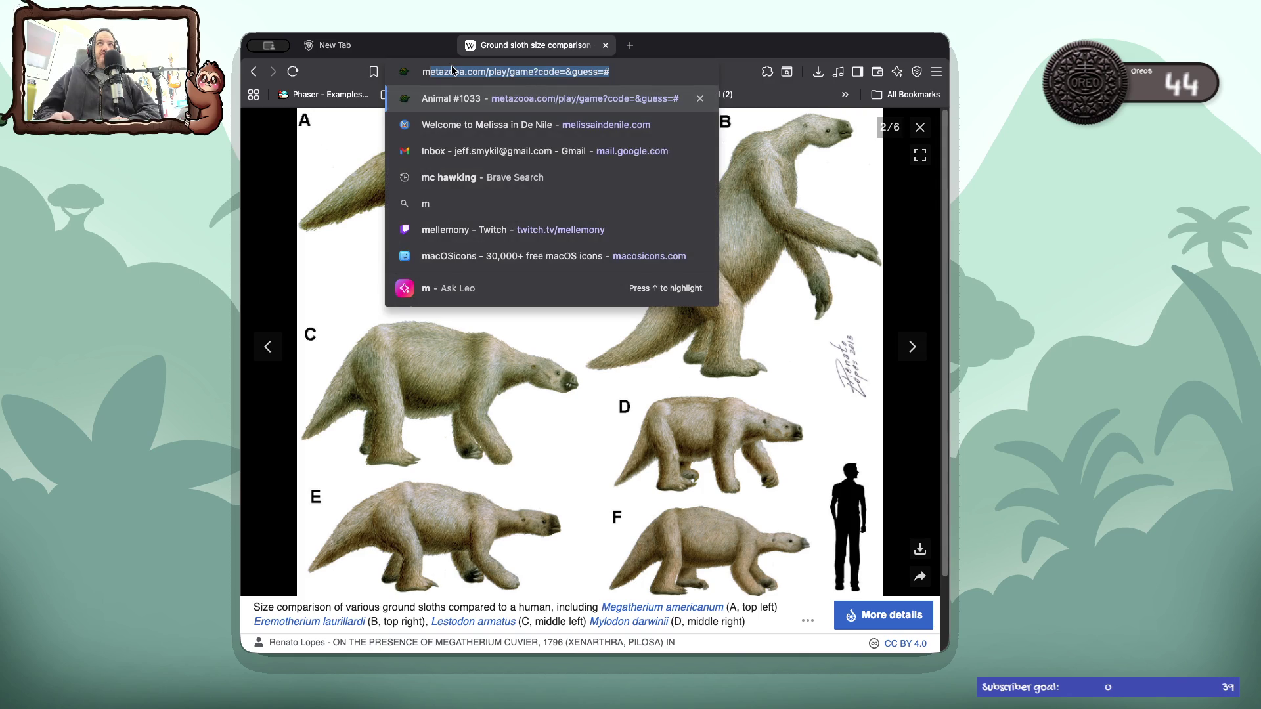
key("BackSpace")
type("m")
key("BackSpace")
key("BackSpace")
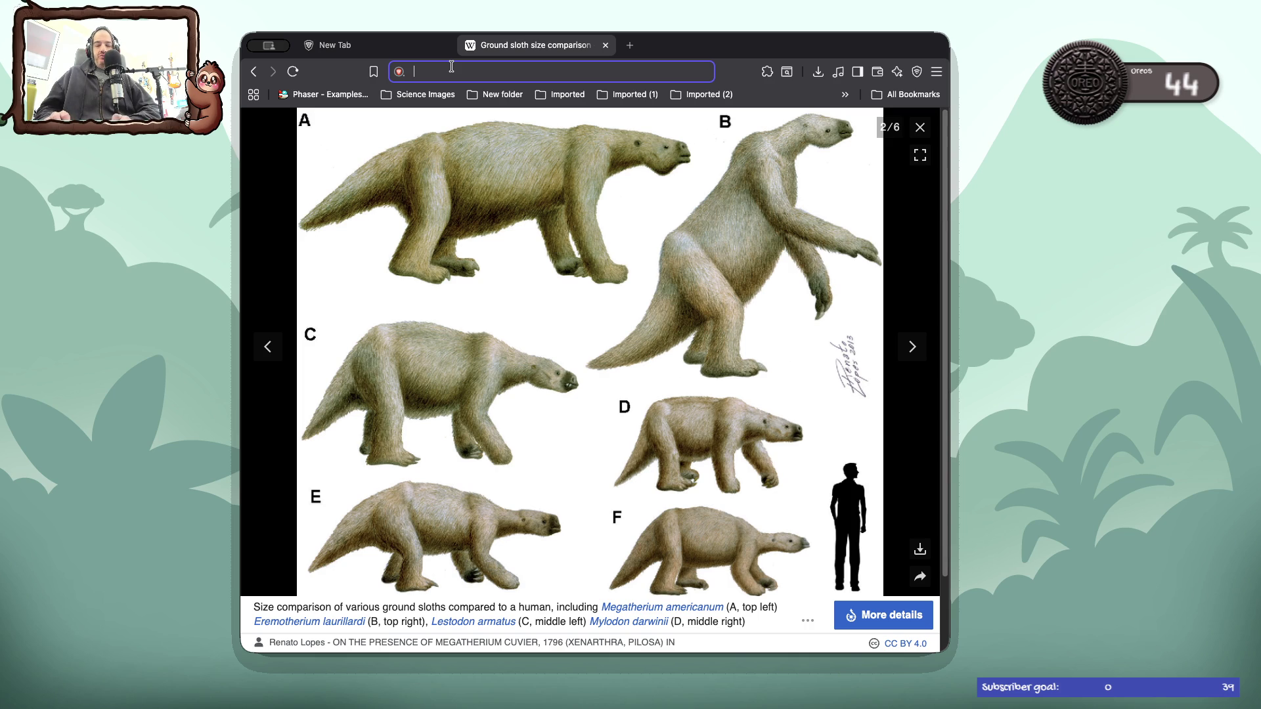
type("new")
key("Return")
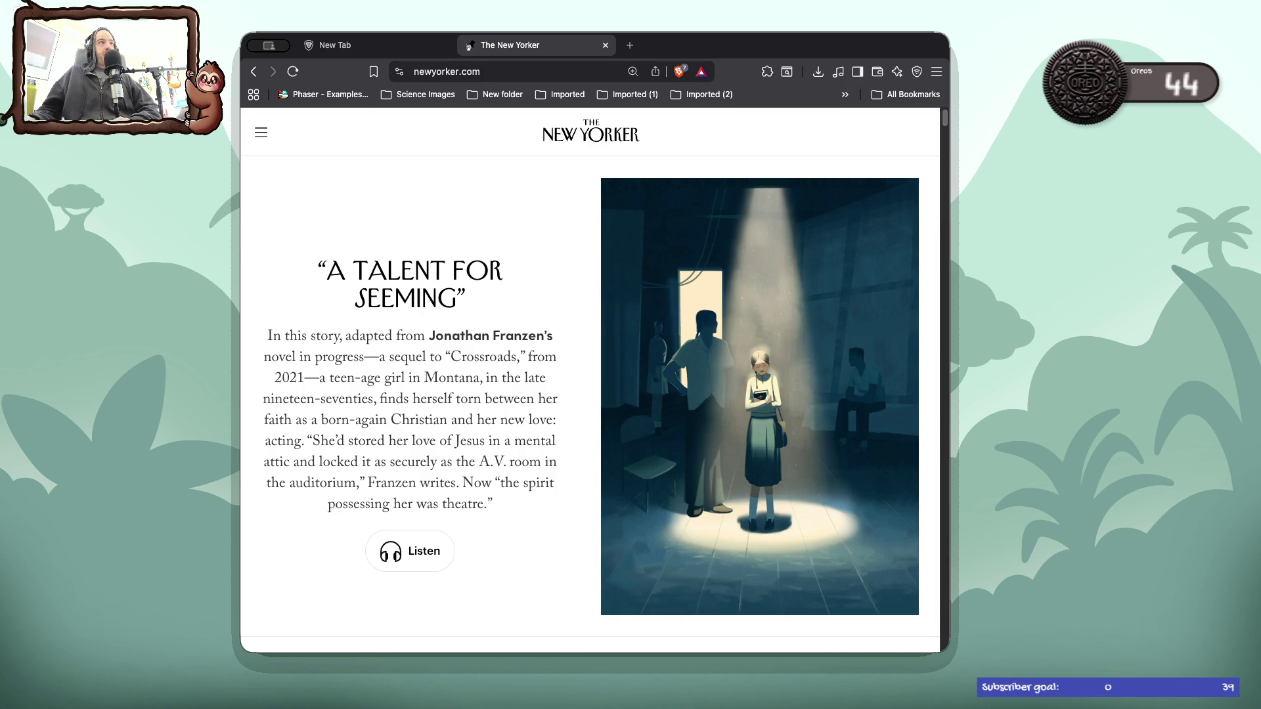
- Scroll the New Yorker home page past the fiction features down to the crossword cards
key("super+Tab")
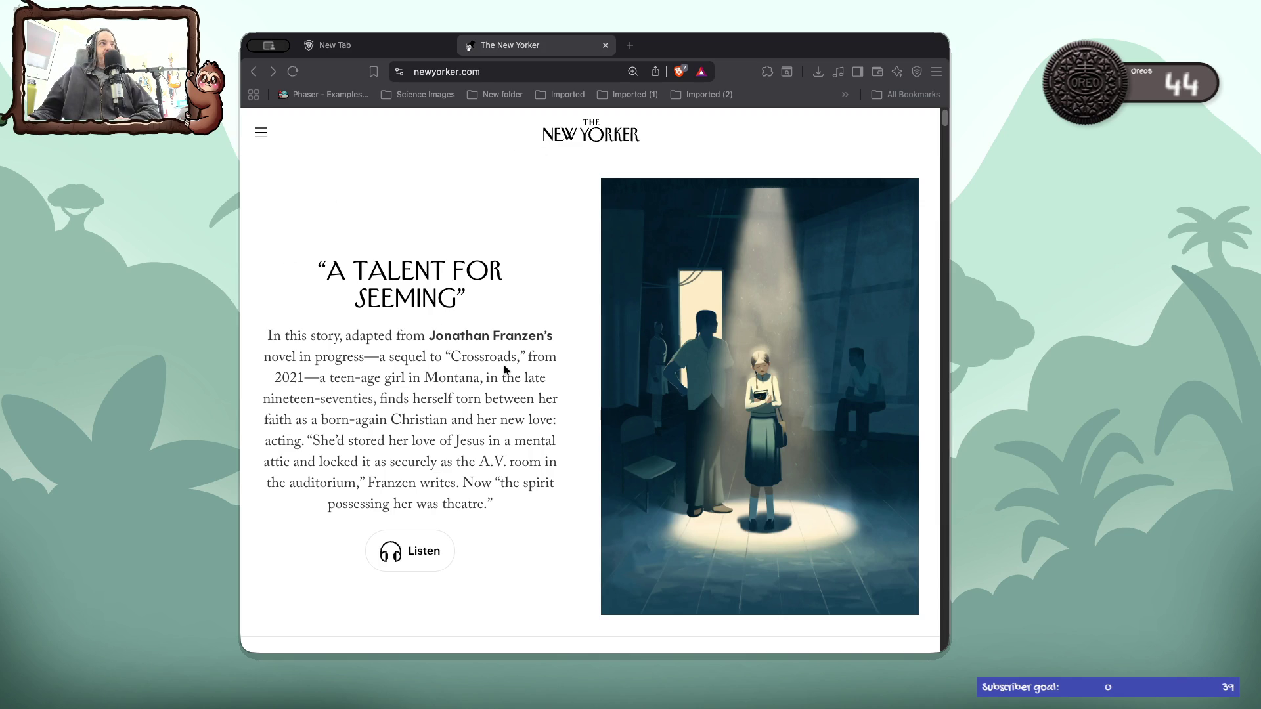
scroll(503, 368, "down", 20)
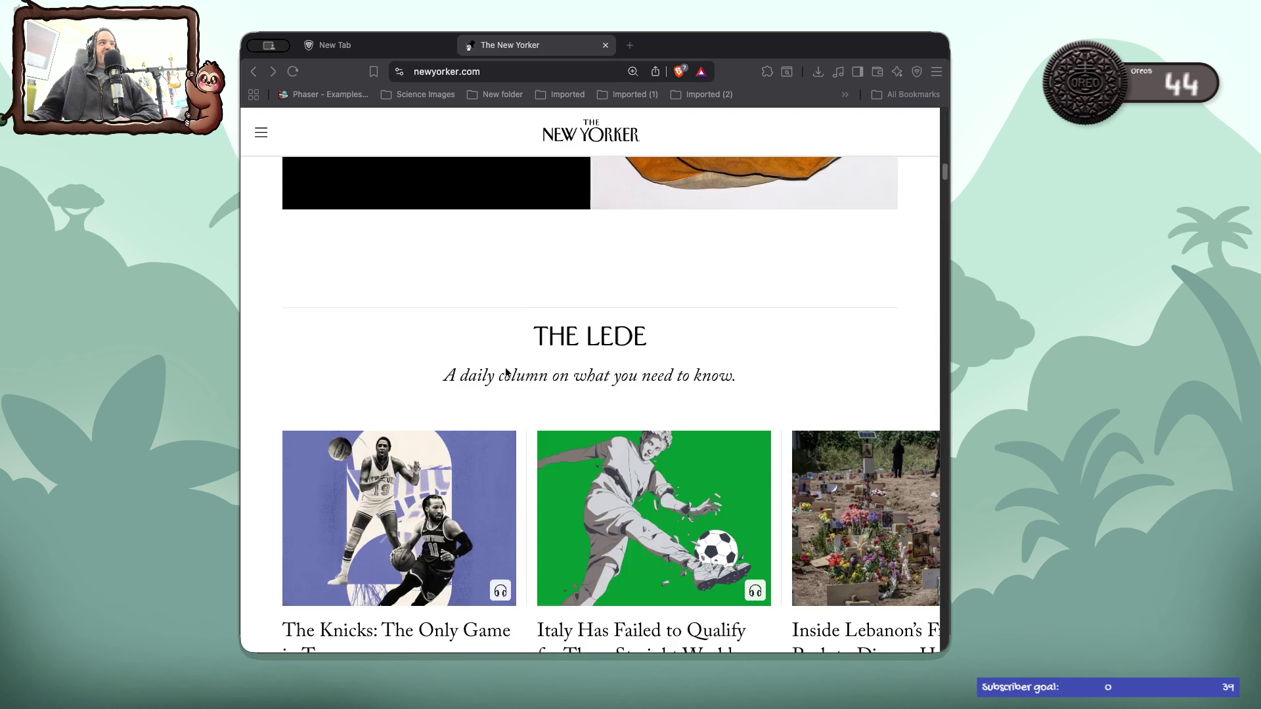
scroll(506, 371, "down", 20)
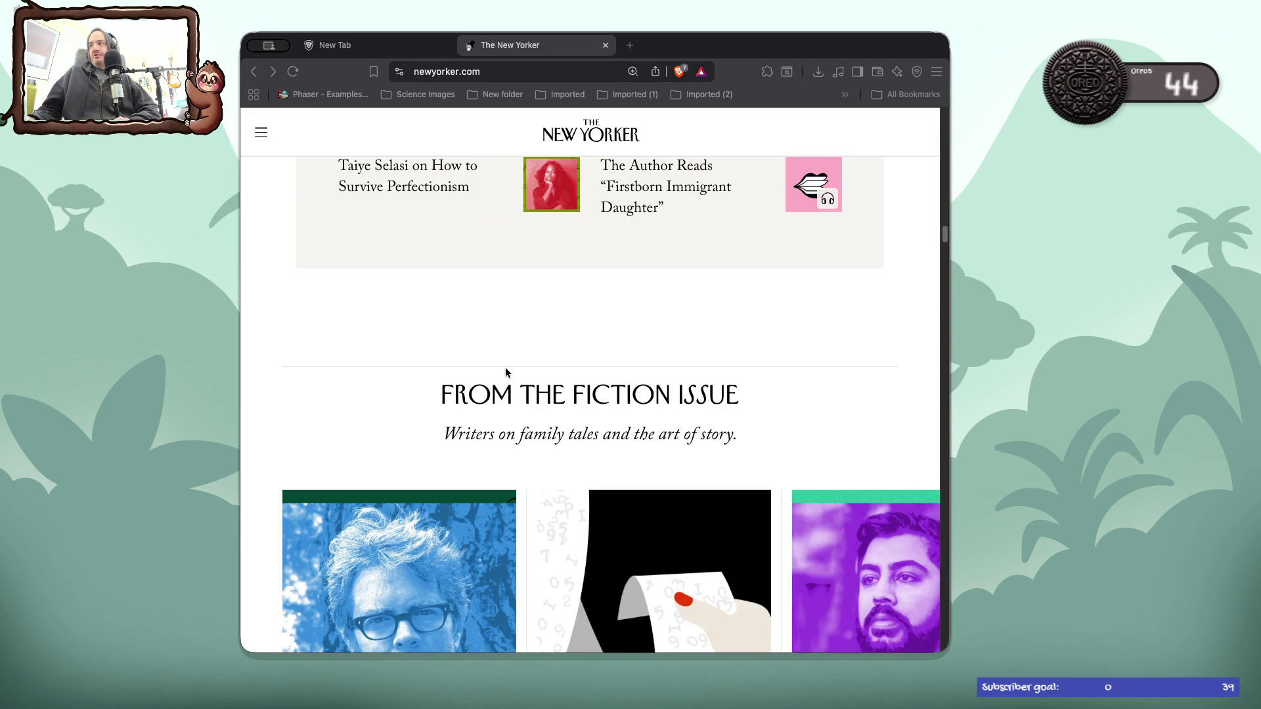
scroll(505, 372, "down", 10)
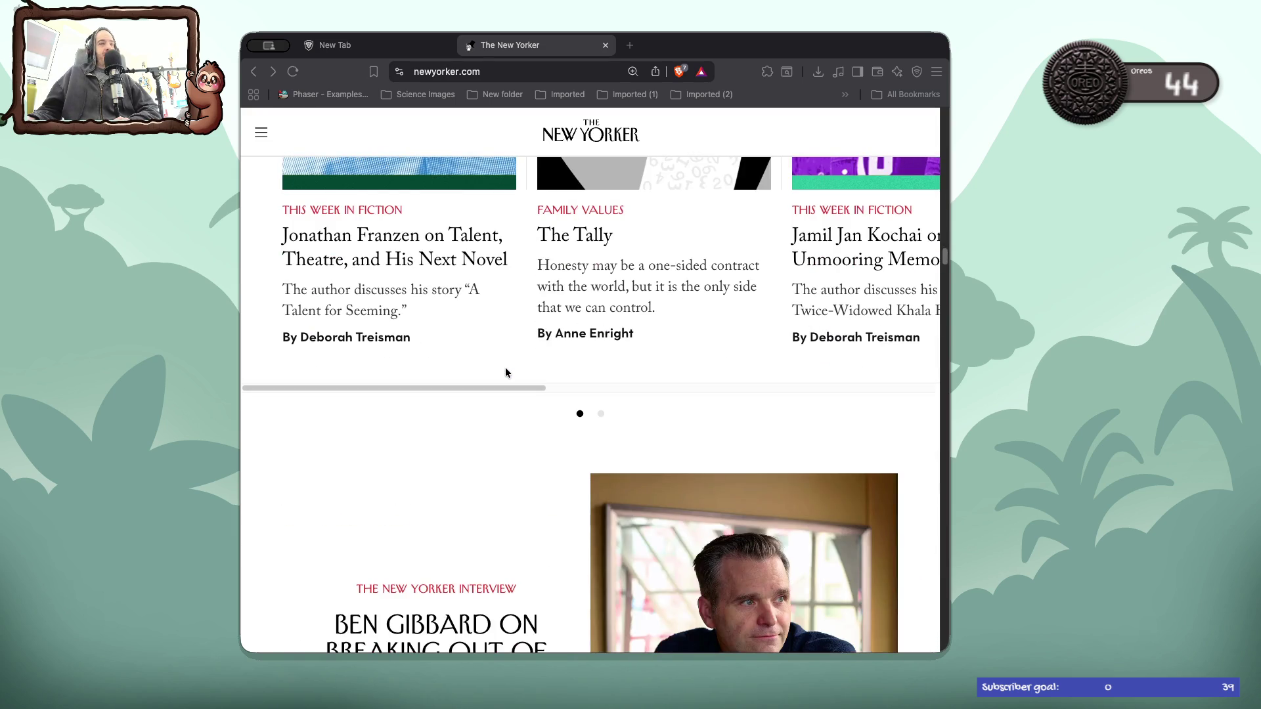
scroll(506, 373, "down", 20)
scroll(506, 372, "down", 20)
scroll(505, 372, "down", 20)
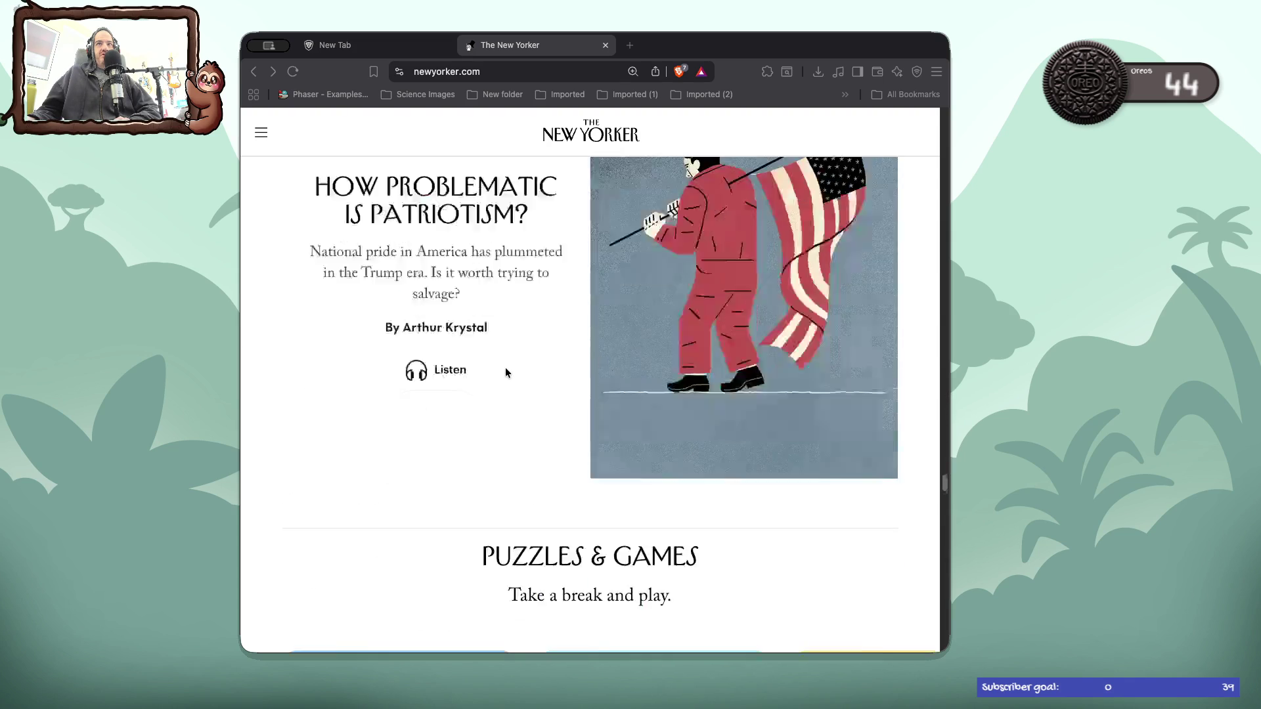
scroll(506, 372, "down", 10)
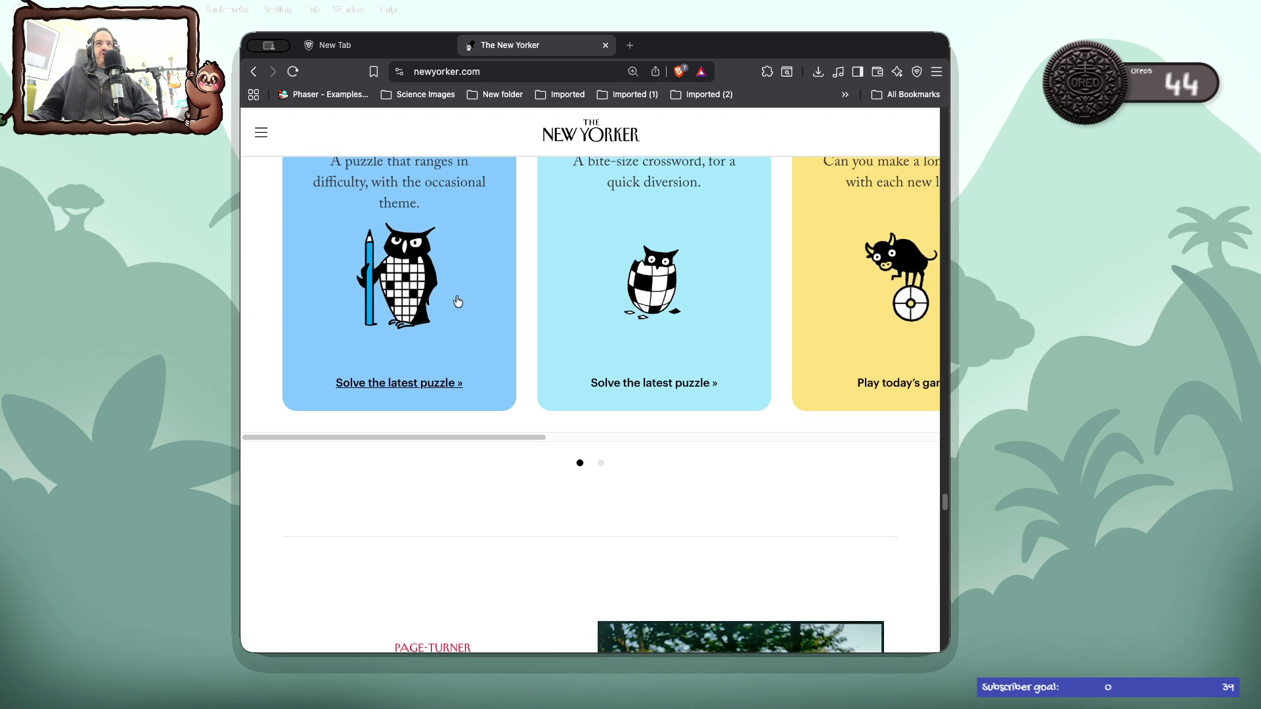
- Open the Monday, June 1, 2026 crossword, try 'a' and 'ER' in 1 Down, then erase them
left_click(513, 300)
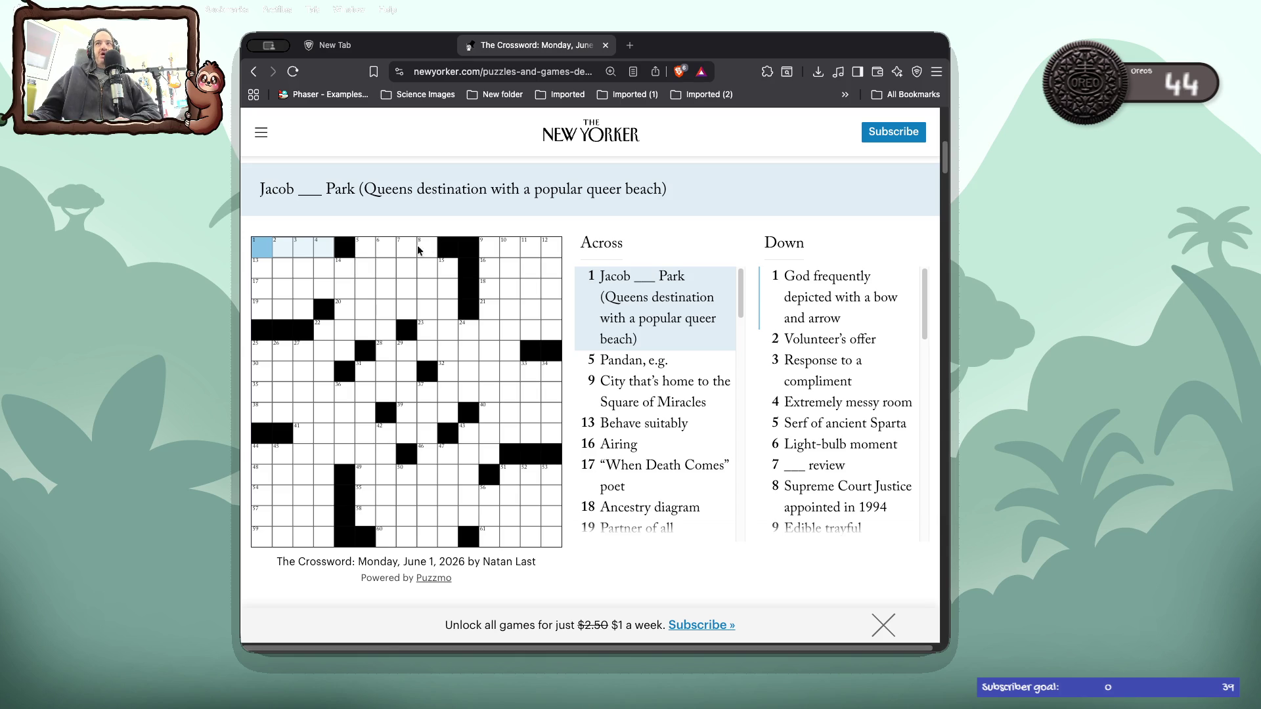
left_click(255, 250)
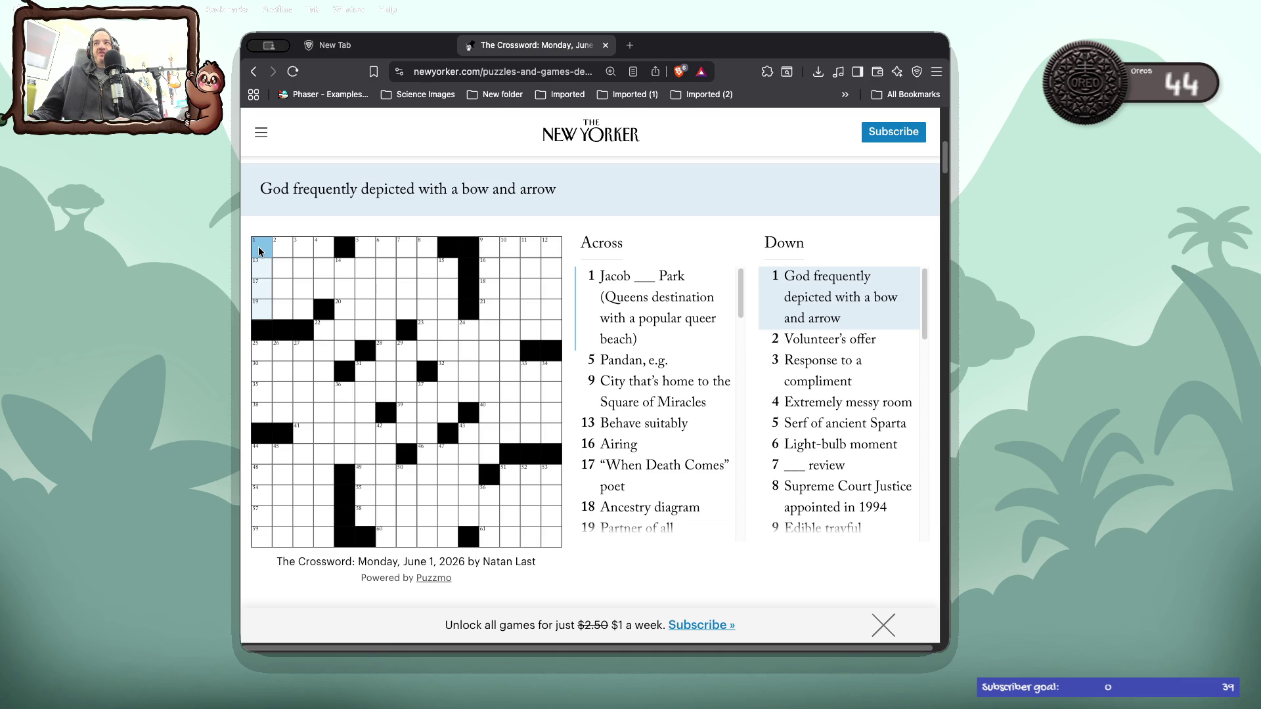
type("a")
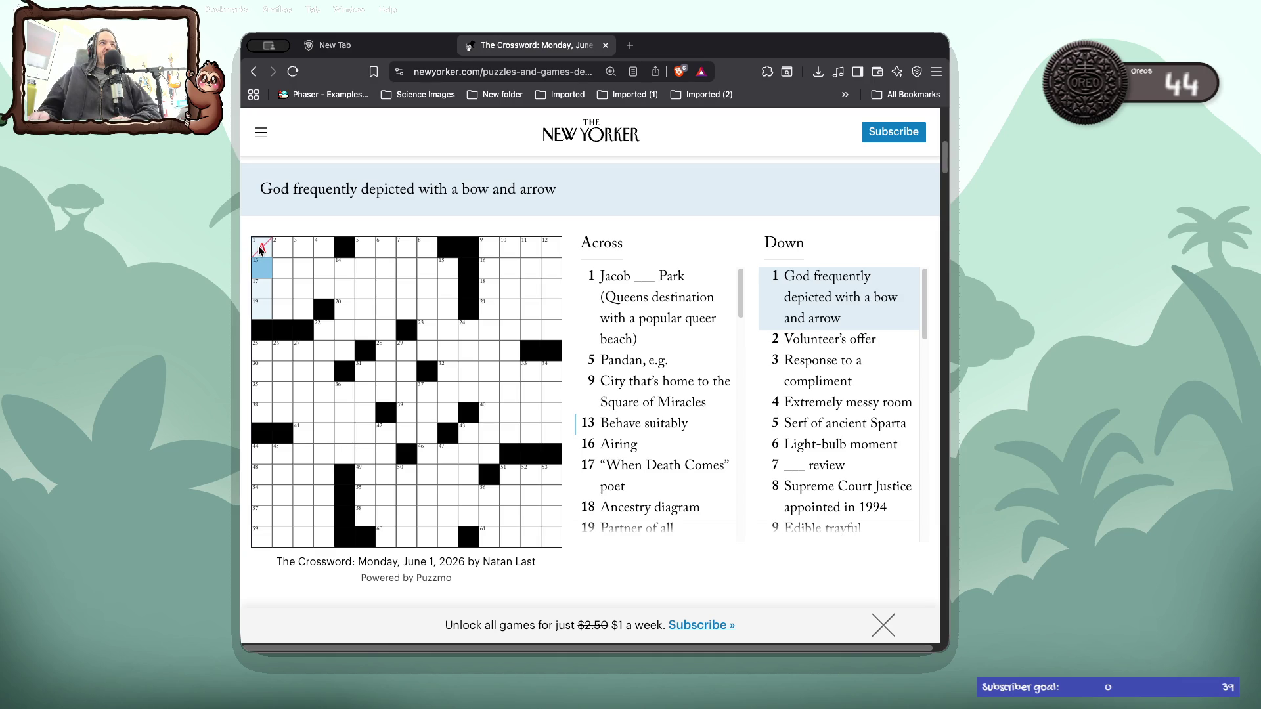
left_click(261, 249)
key("BackSpace")
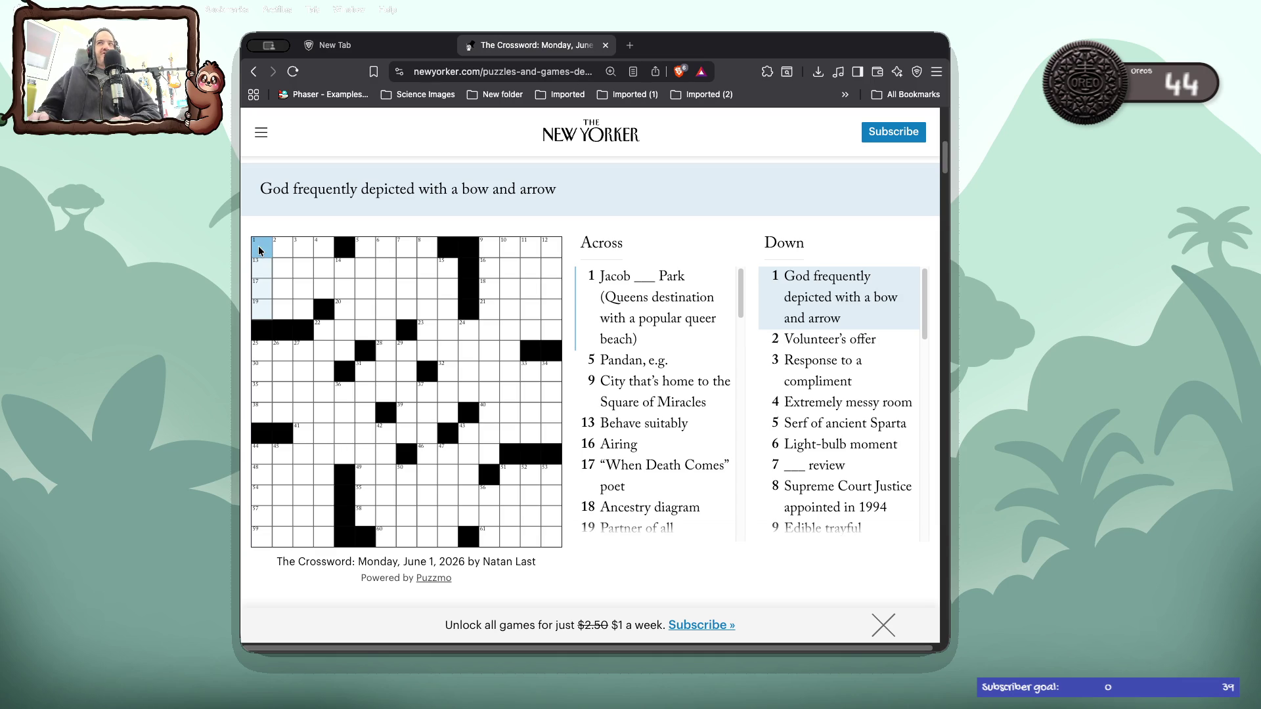
type("ER")
key("BackSpace")
key("BackSpace")
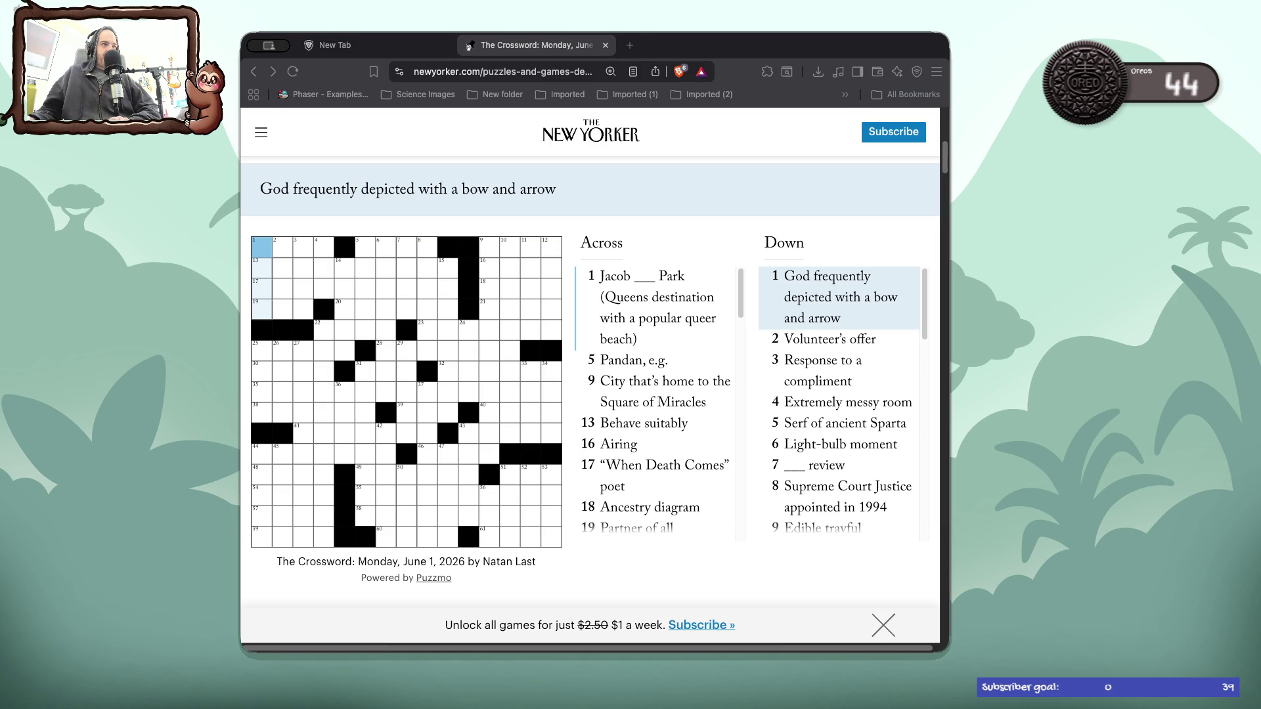
left_click(281, 253)
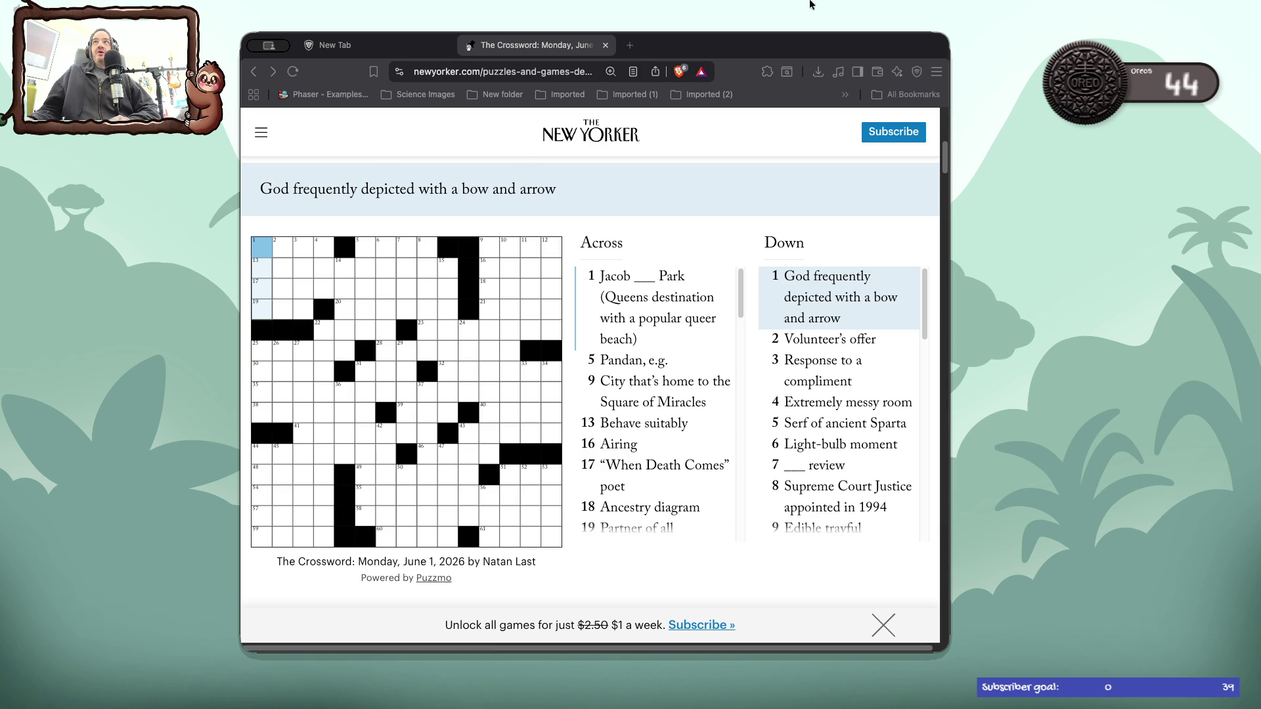
mouse_move(790, 13)
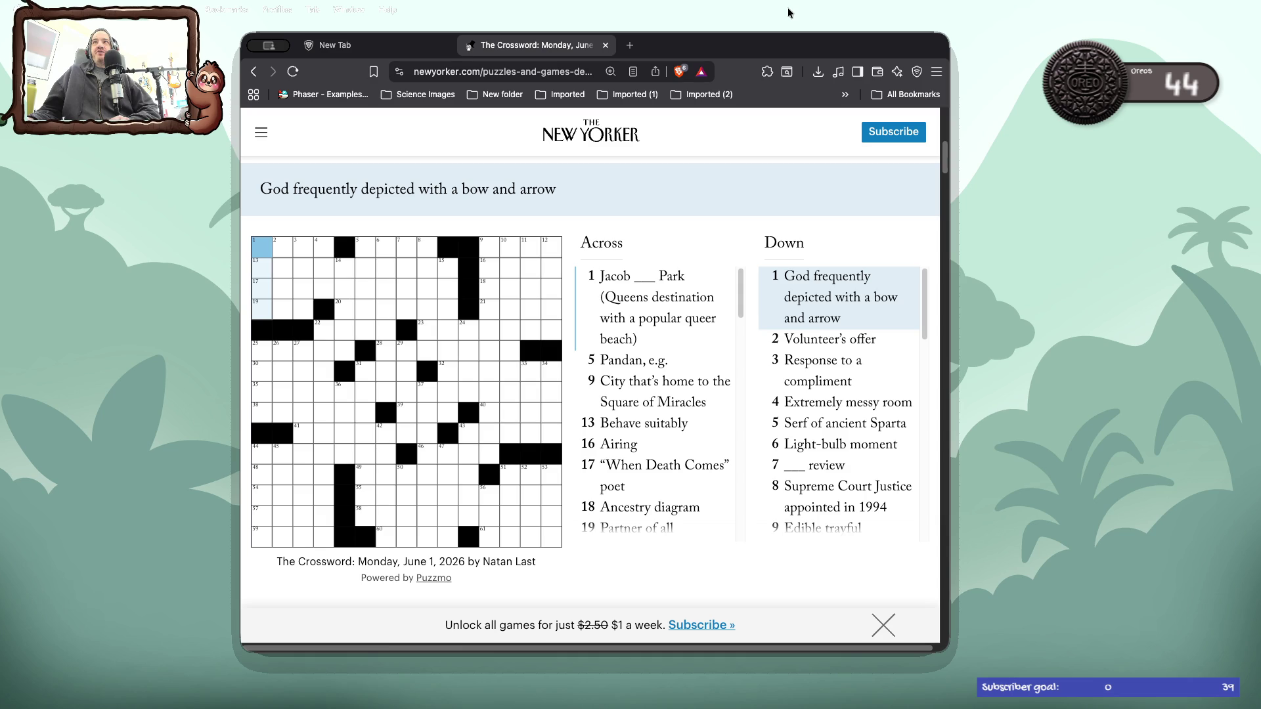
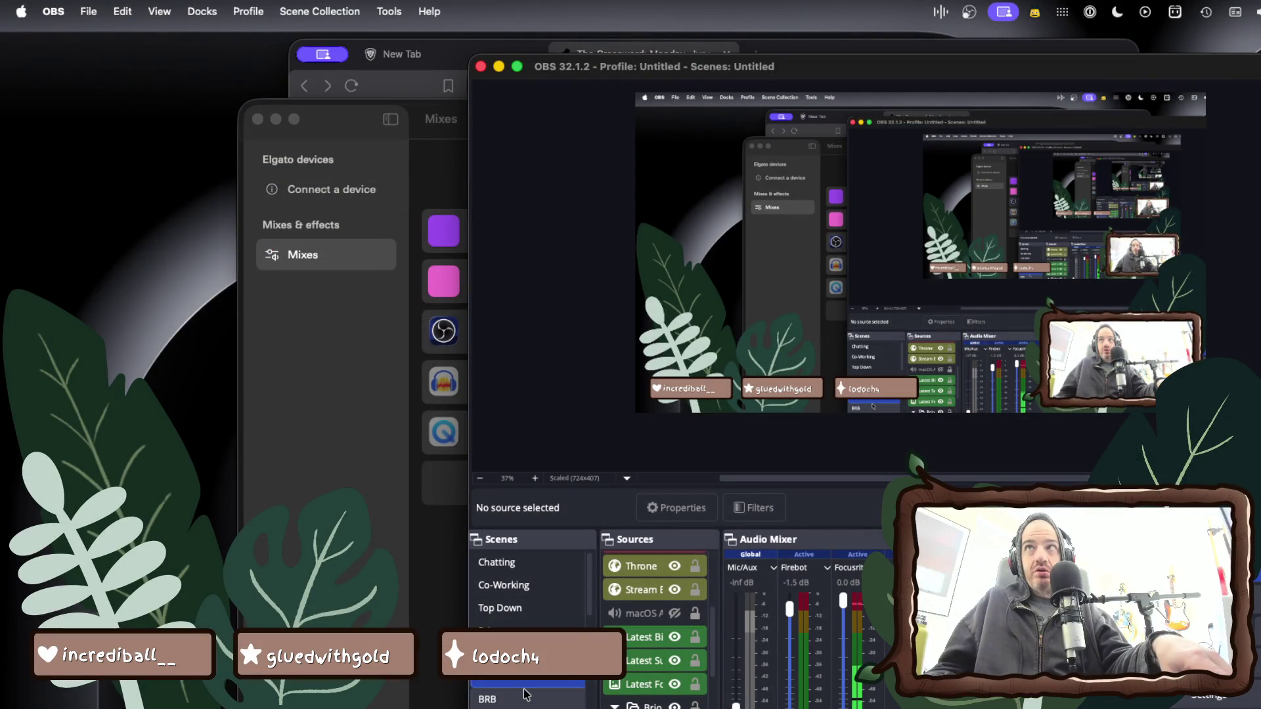
- Reposition OBS, select the Crosswords scene preview, and confirm the capture source properties
mouse_move(789, 74)
left_mouse_down()
mouse_move(552, 58)
mouse_move(522, 44)
mouse_move(673, 35)
mouse_move(557, 28)
mouse_move(624, 27)
left_mouse_up()
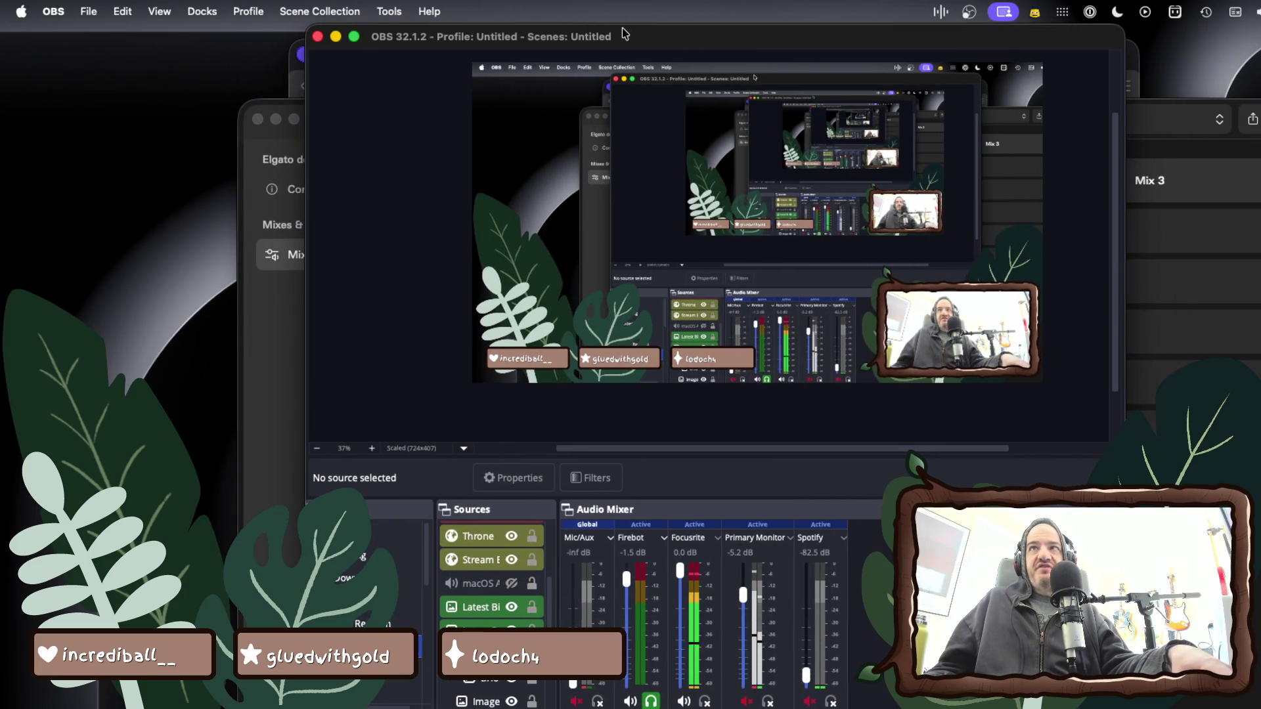
left_click(677, 229)
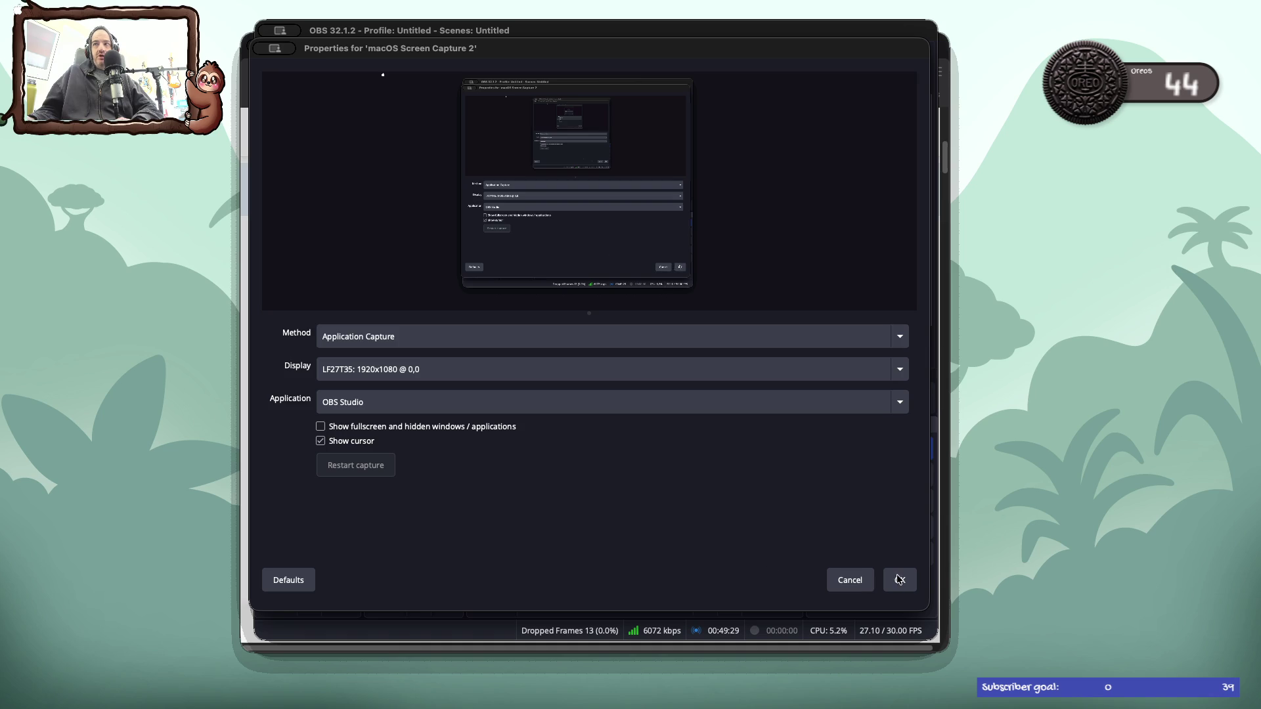
left_click(899, 580)
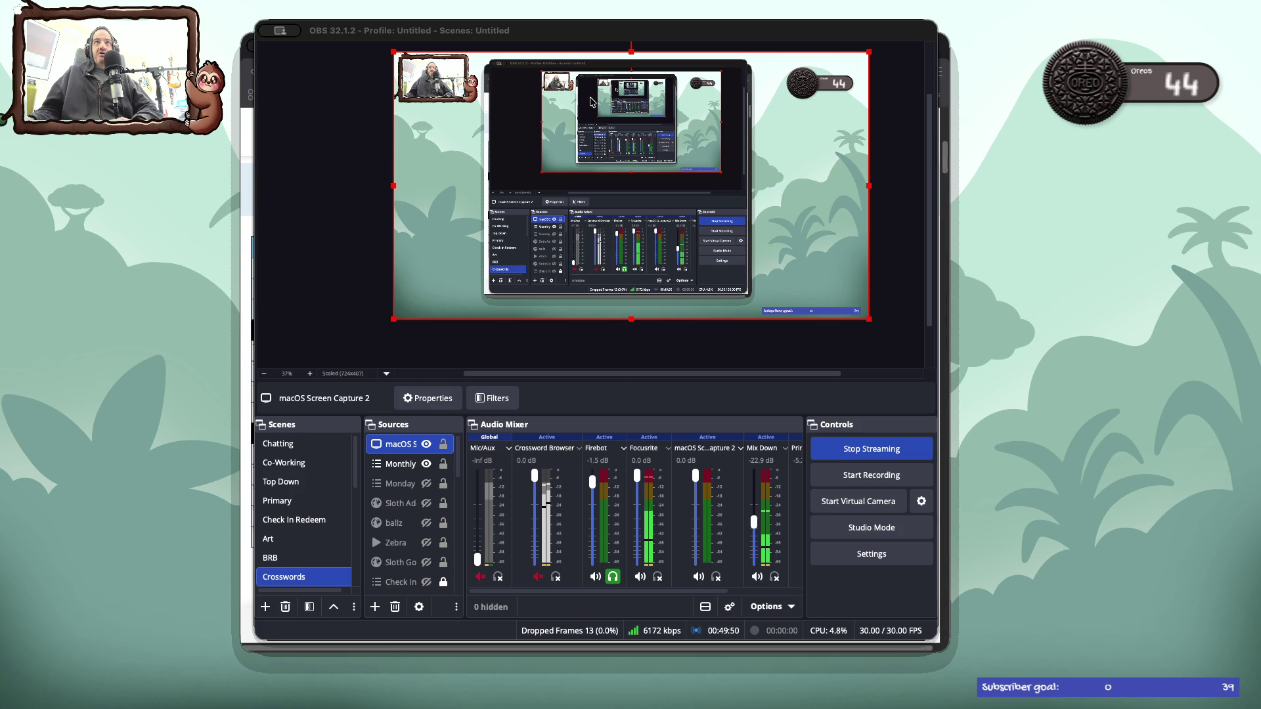
- Move OBS aside and delete 'macOS Screen Capture 2' from the Sources list
left_click_drag(591, 37, 854, 48)
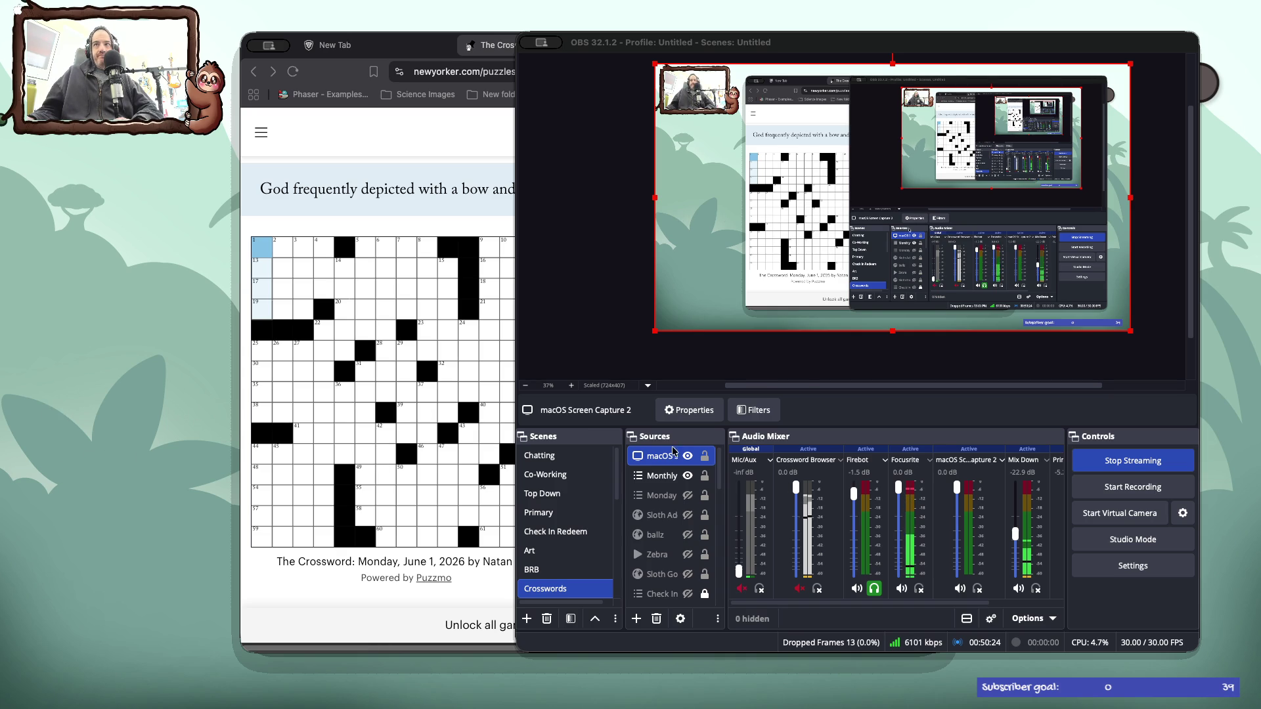
right_click(672, 455)
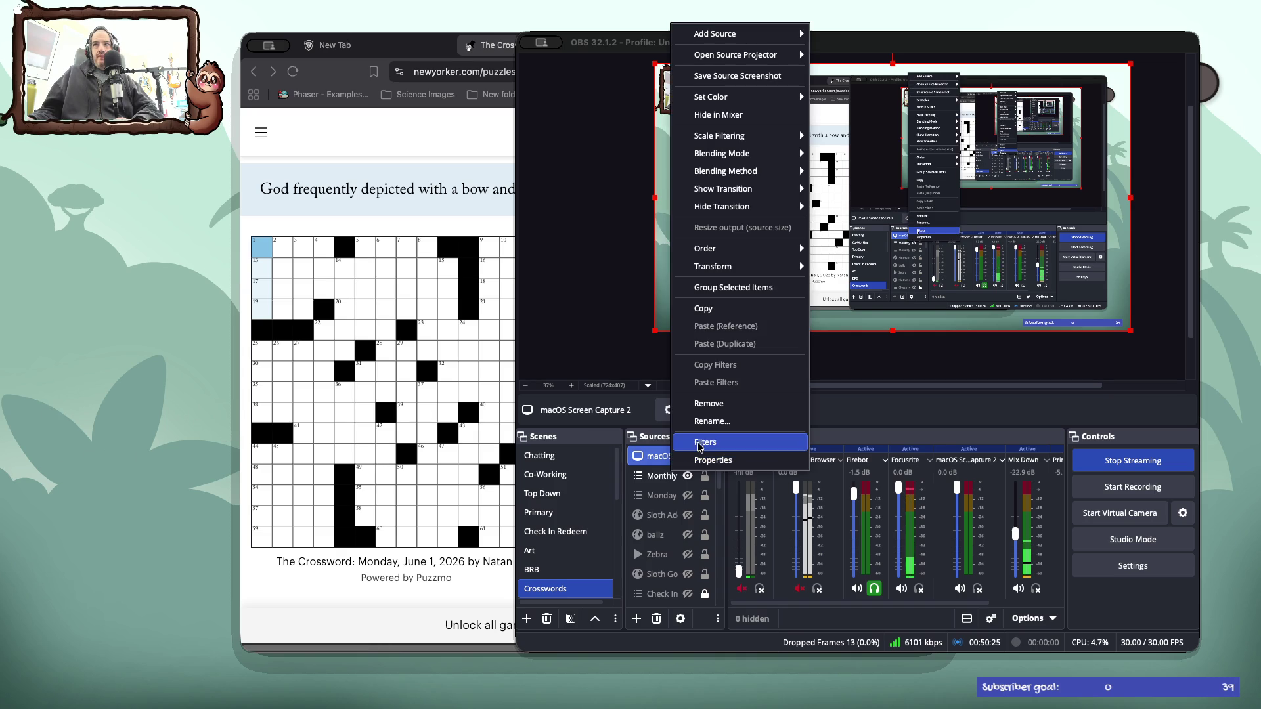
left_click(708, 411)
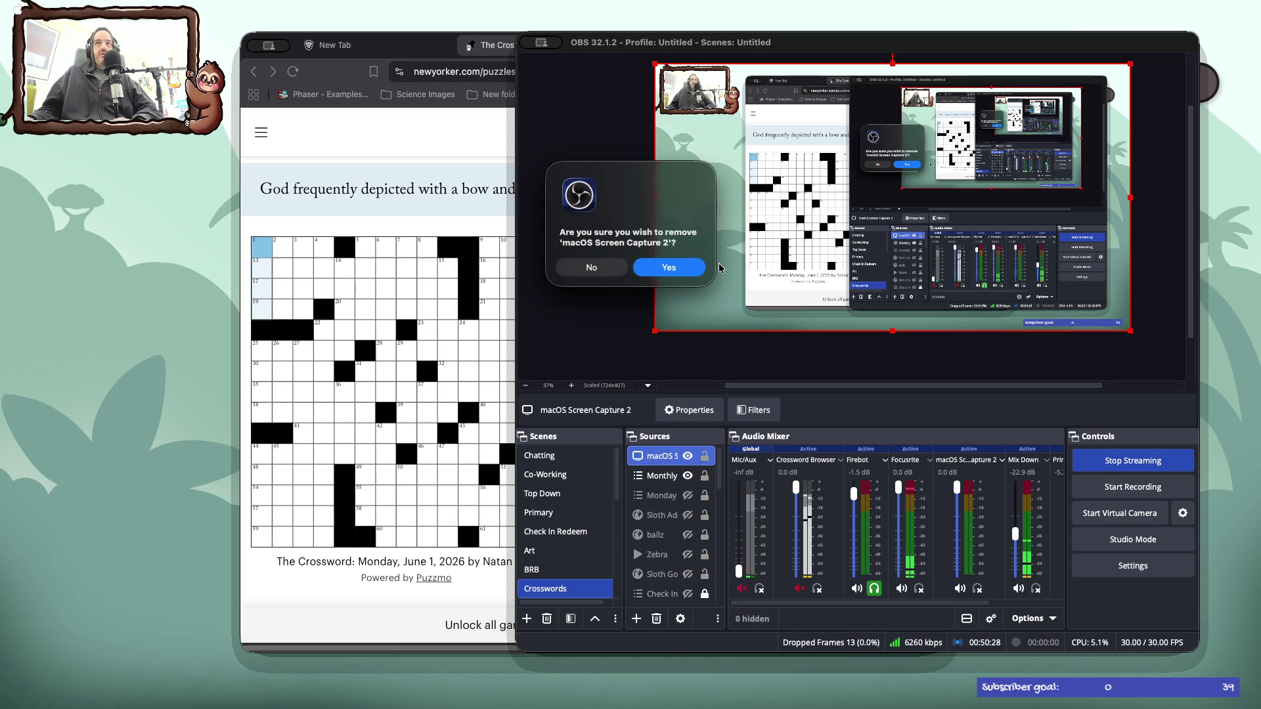
left_click(683, 268)
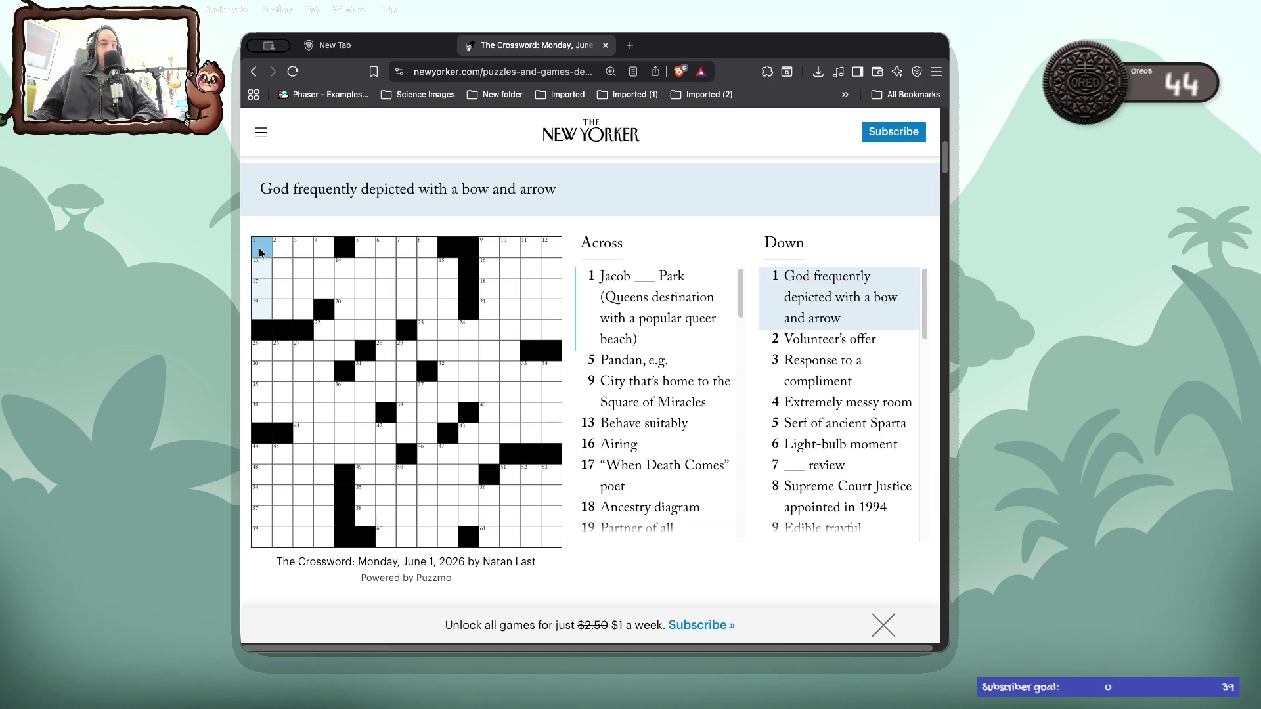
- Clear the stray A from square 1 and enter ANY at 19 Across
type("a")
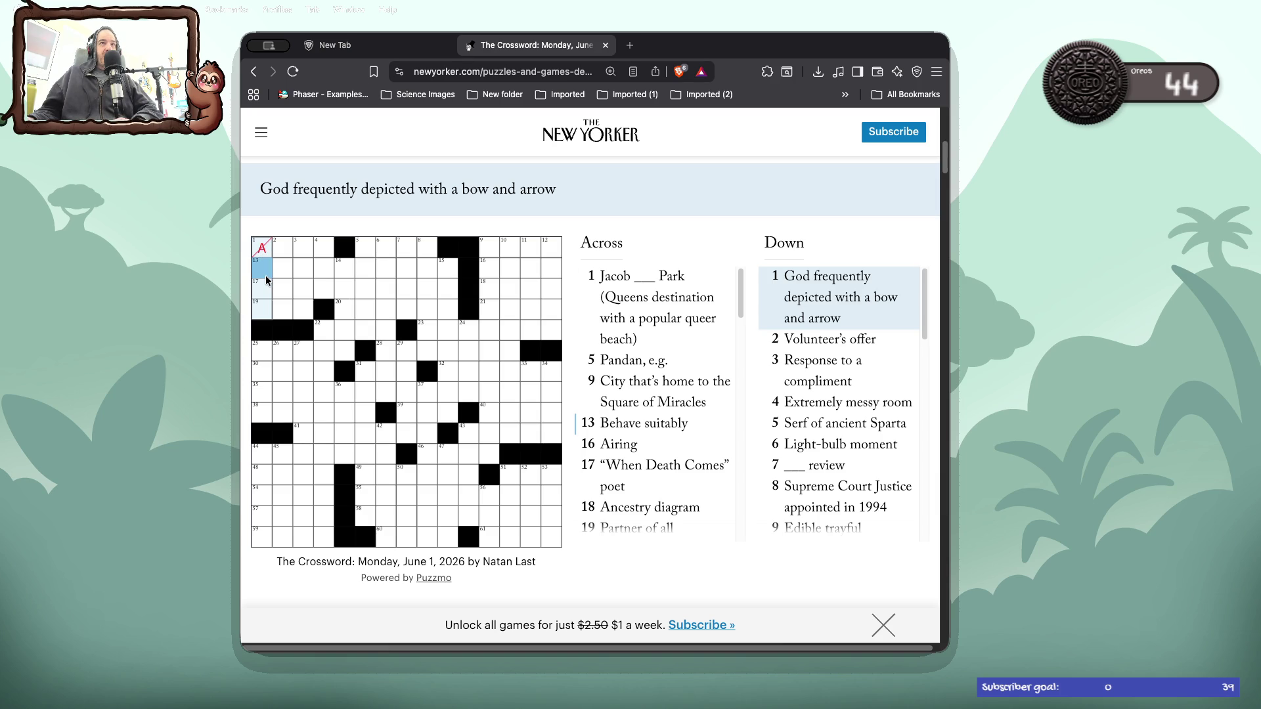
left_click(260, 248)
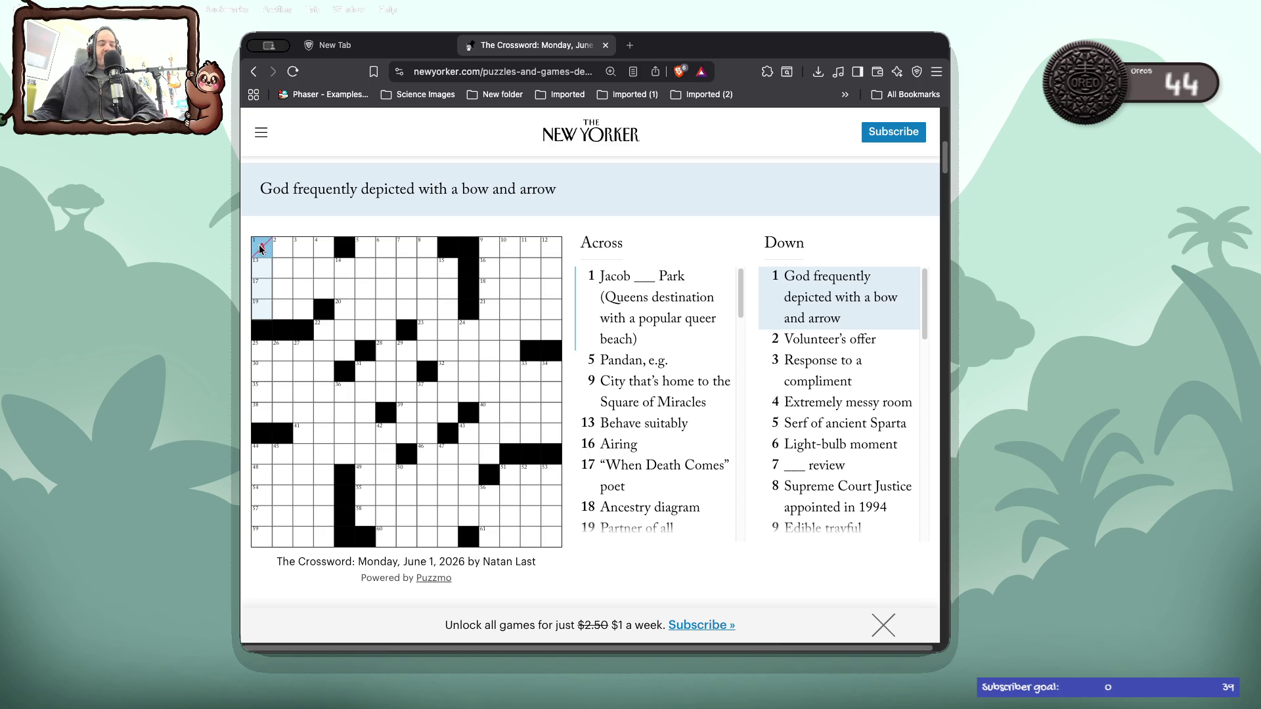
key("BackSpace")
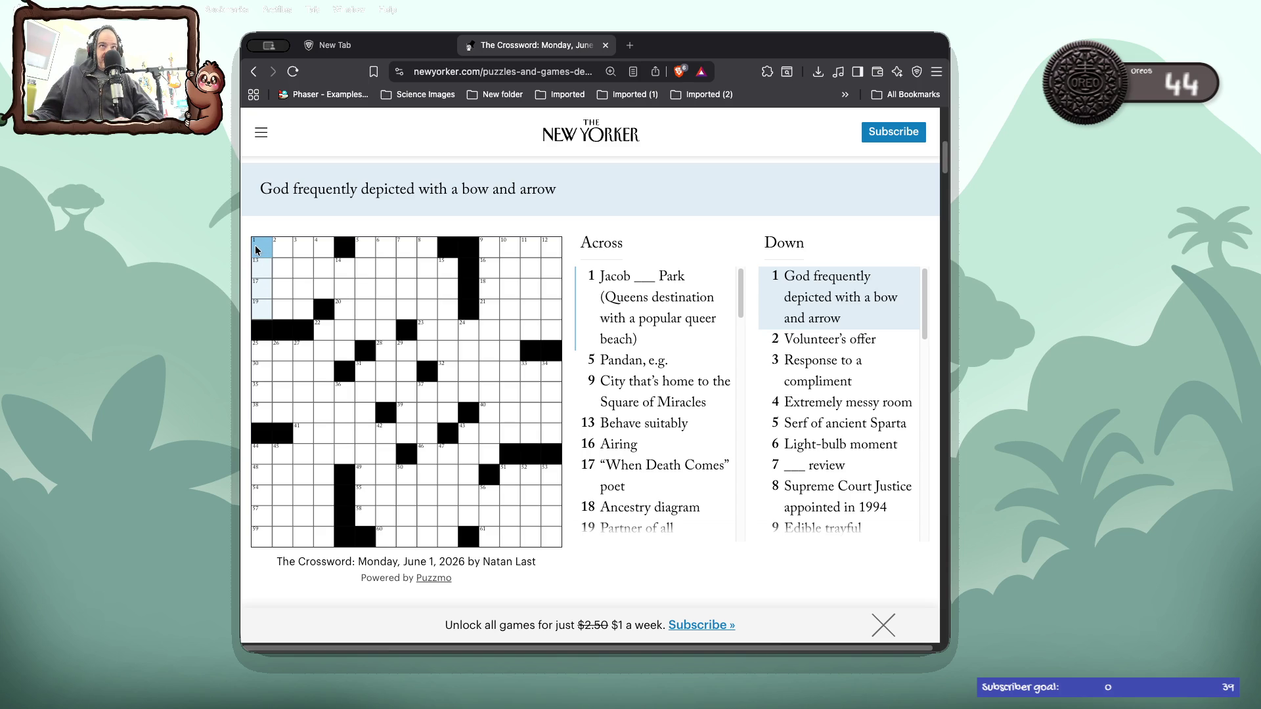
left_click(258, 304)
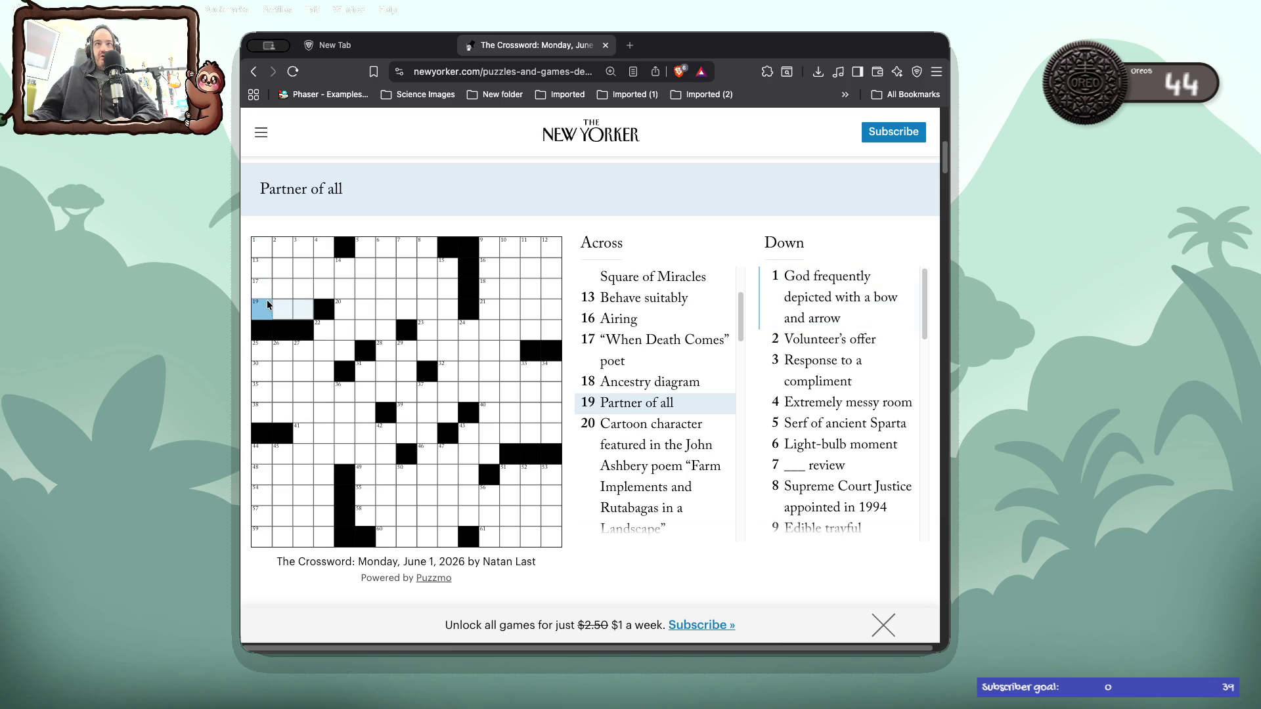
type("AN")
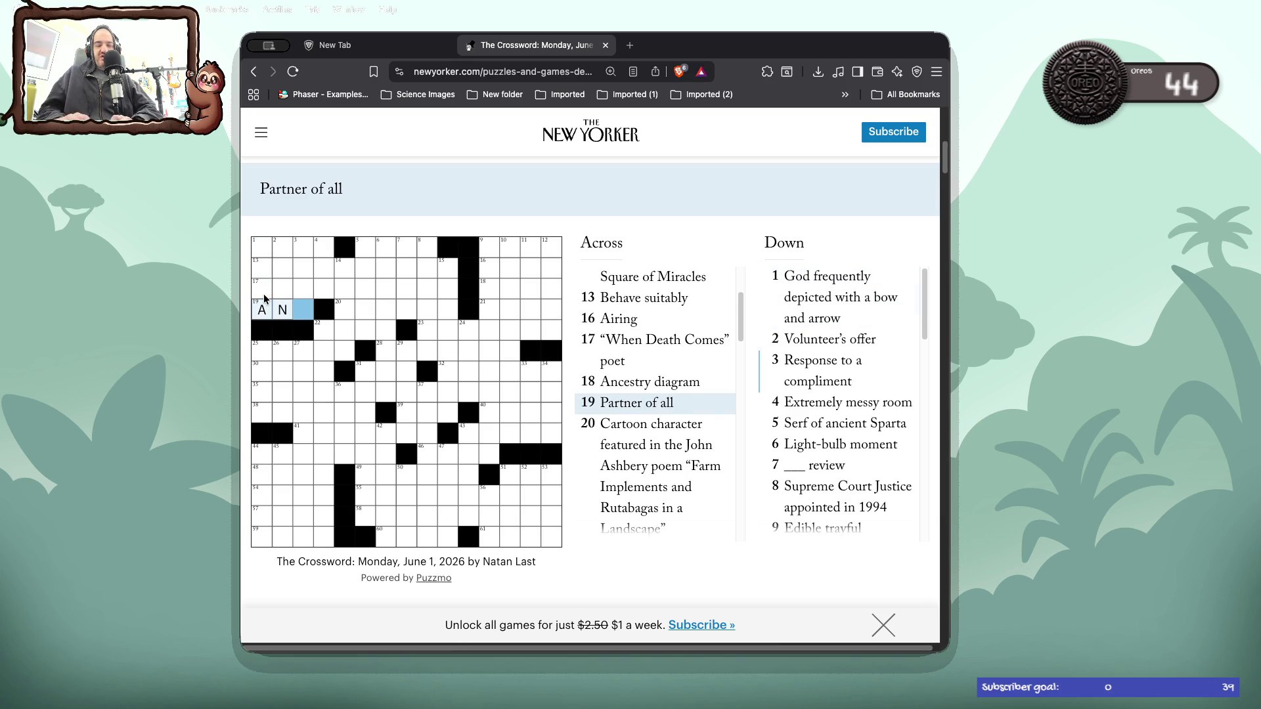
type("Y")
- Review the 17 Across and 13 Across clues, ending on 2 Down, Volunteer's offer
left_click(265, 296)
left_click(265, 296)
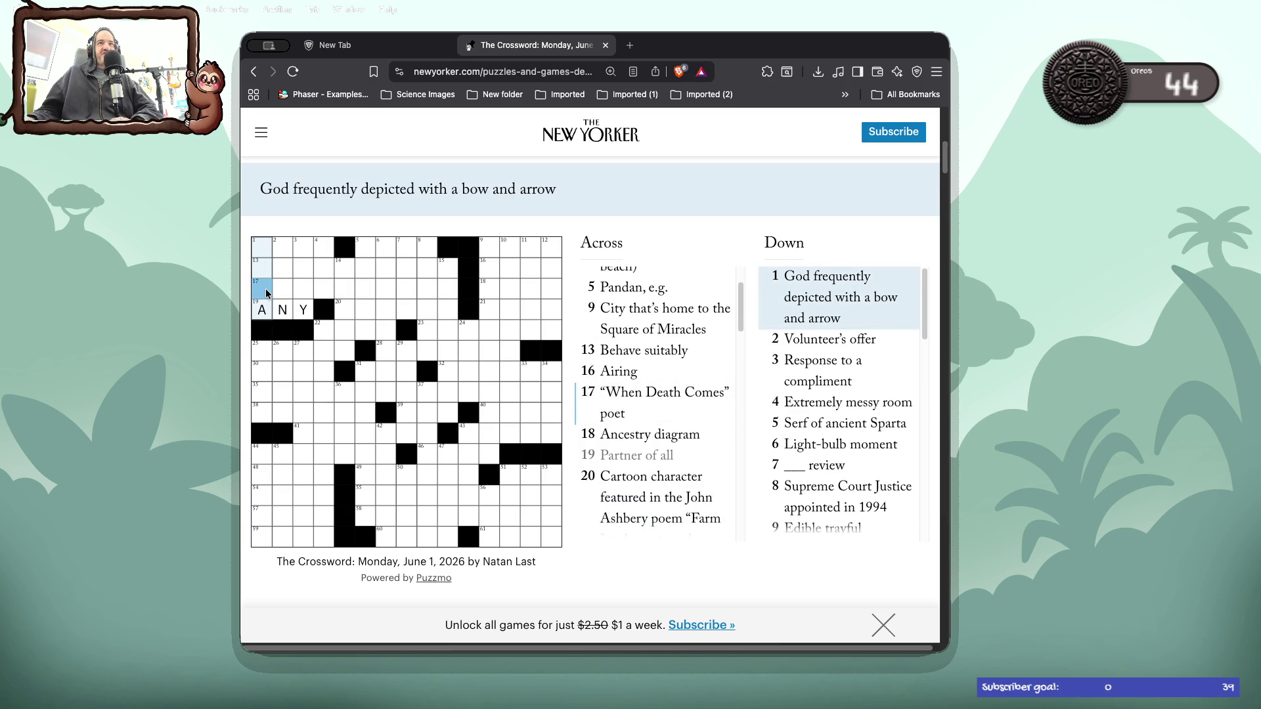
left_click(275, 293)
left_click(275, 294)
left_click(275, 293)
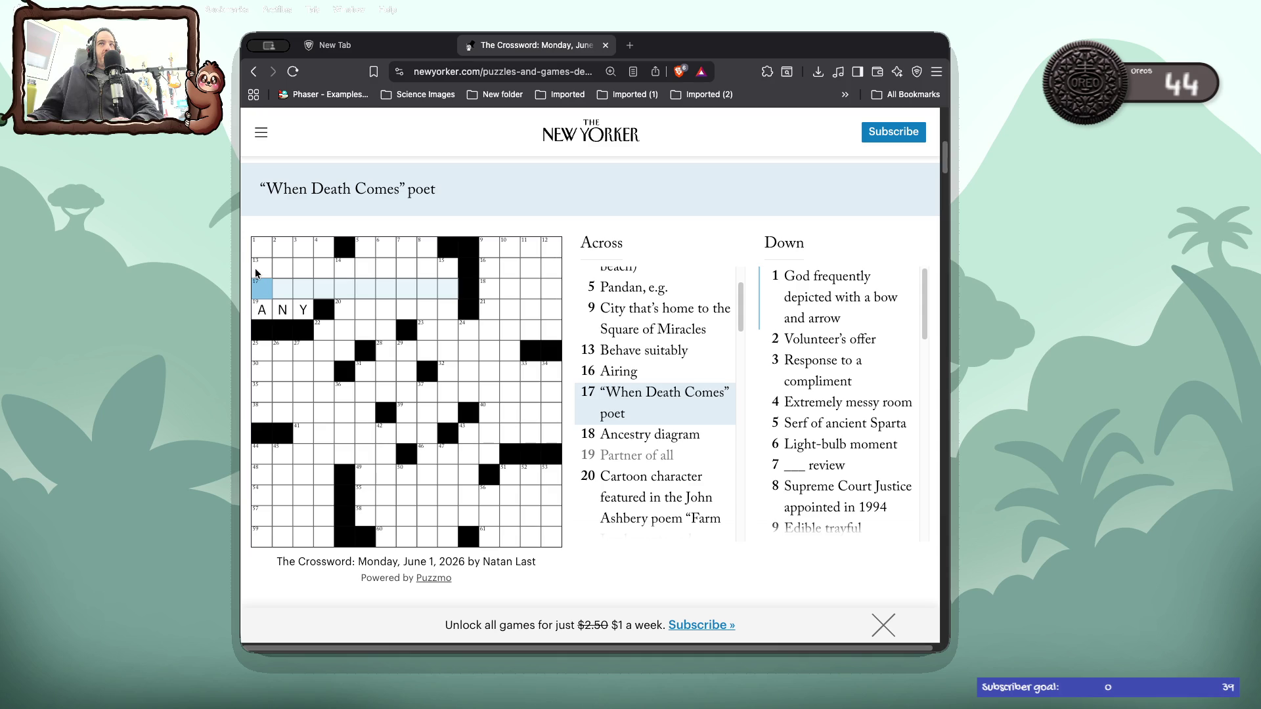
left_click(261, 268)
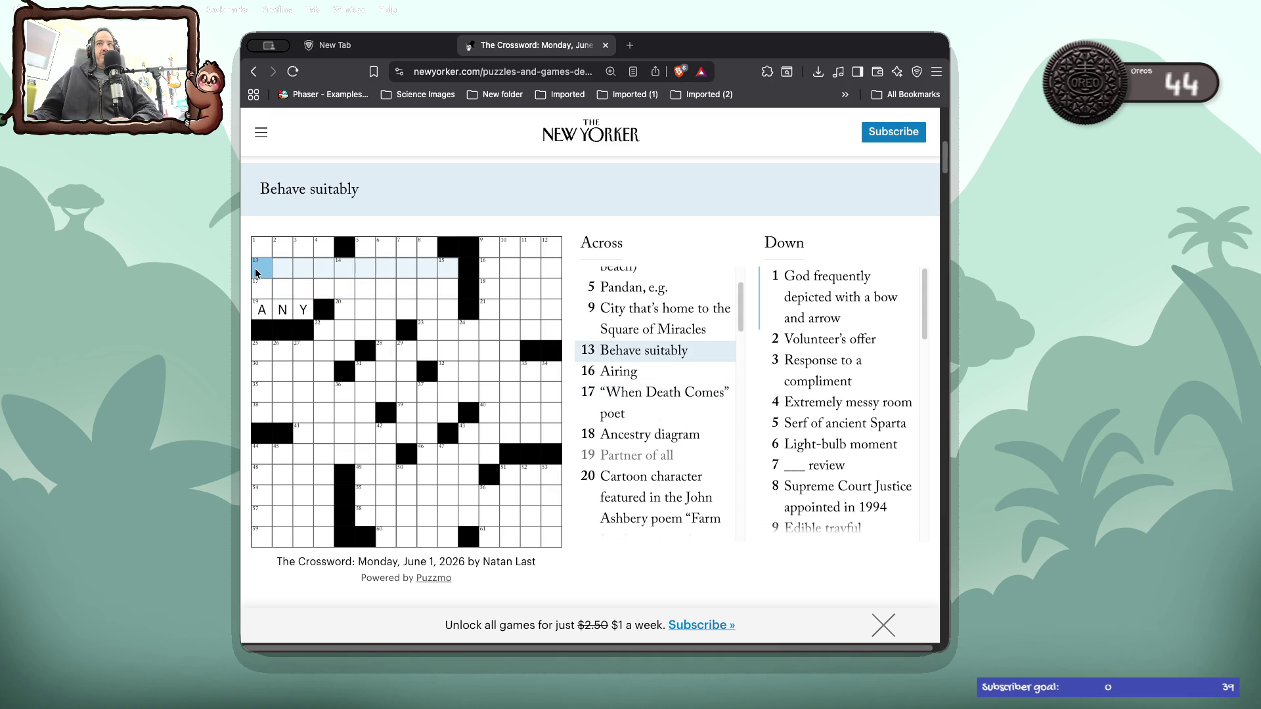
left_click(285, 271)
left_click(285, 271)
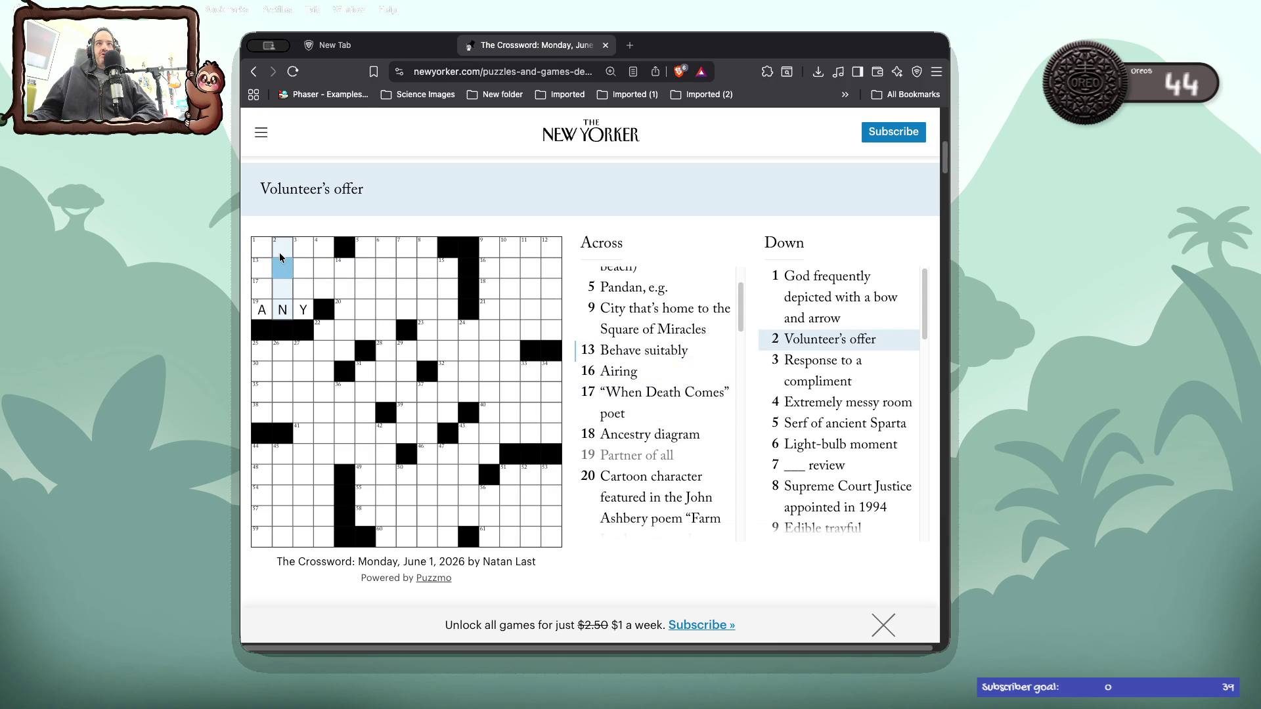
- Enter ICA at 2 Down, then check 1, 13 and 17 Across and 3 Down
left_click(280, 256)
type("ica")
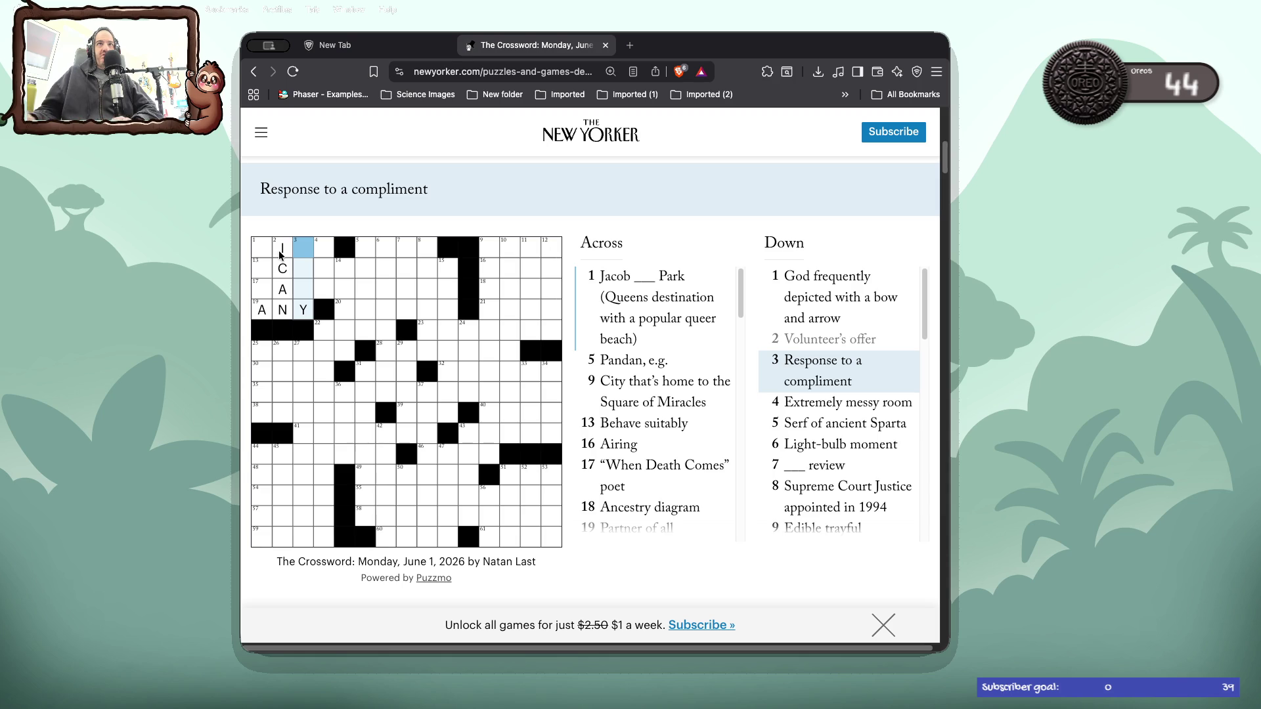
left_click(261, 254)
left_click(261, 254)
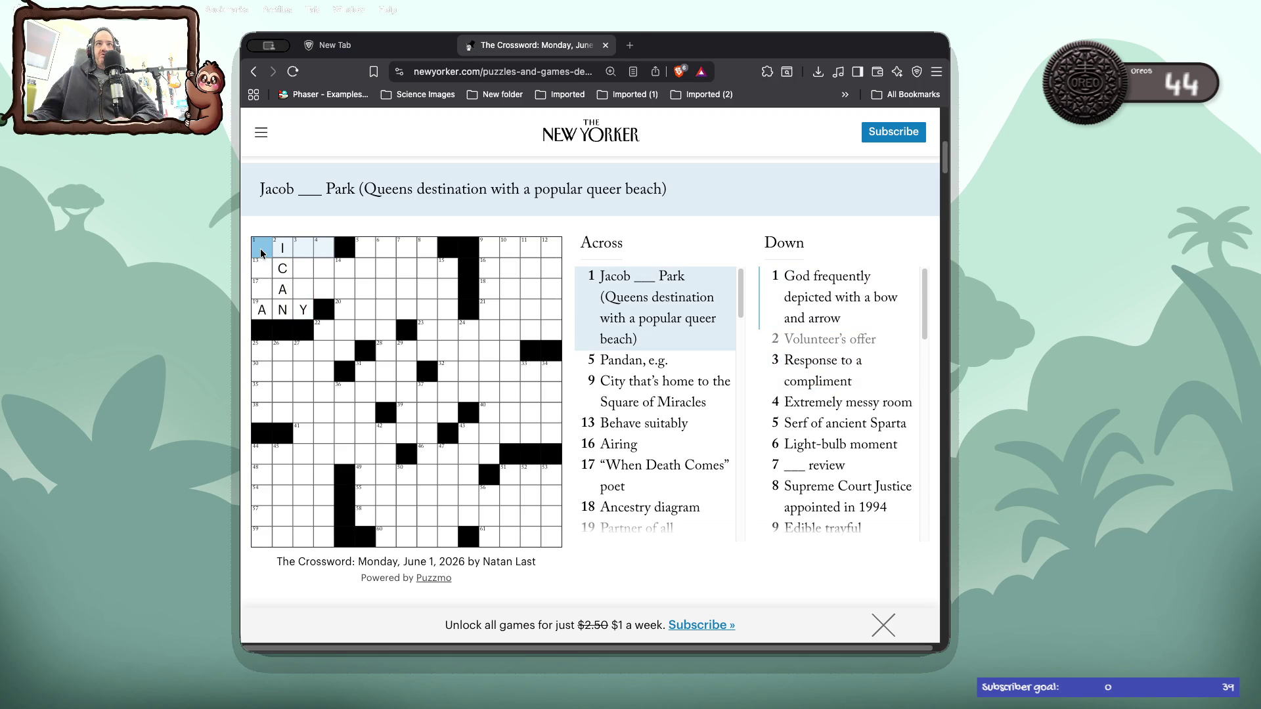
left_click(263, 266)
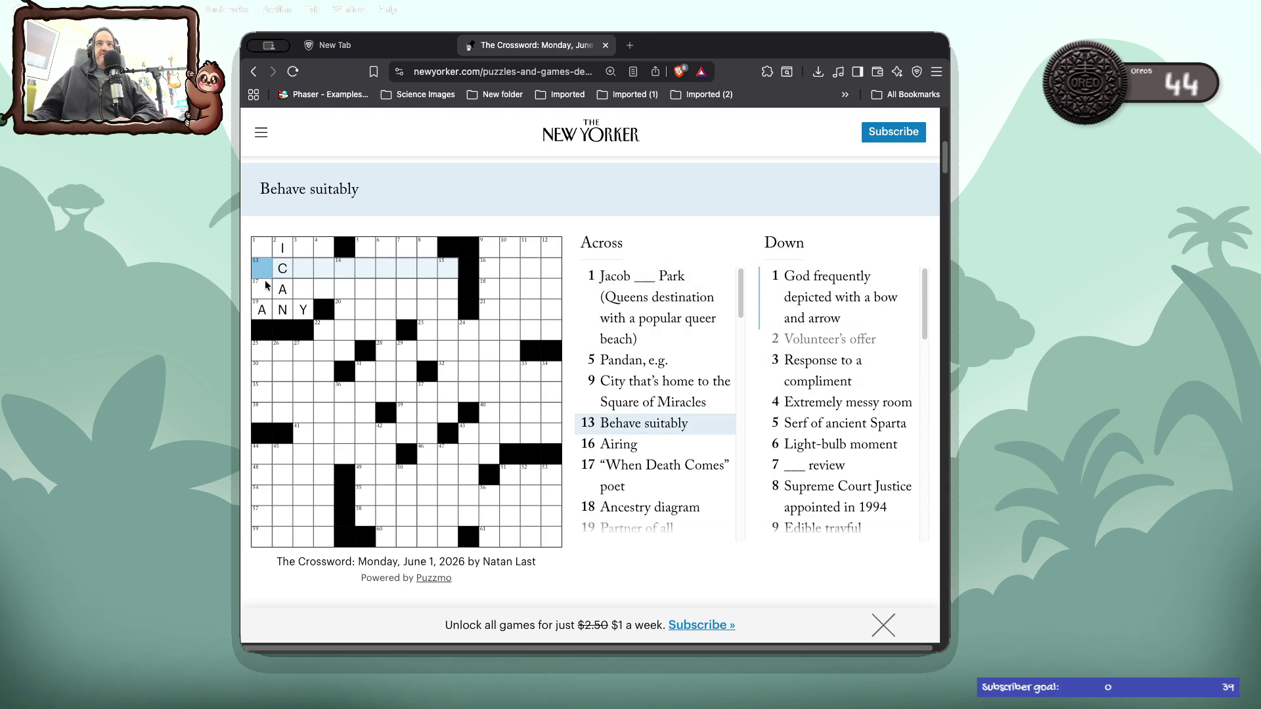
left_click(266, 288)
left_click(308, 292)
left_click(308, 293)
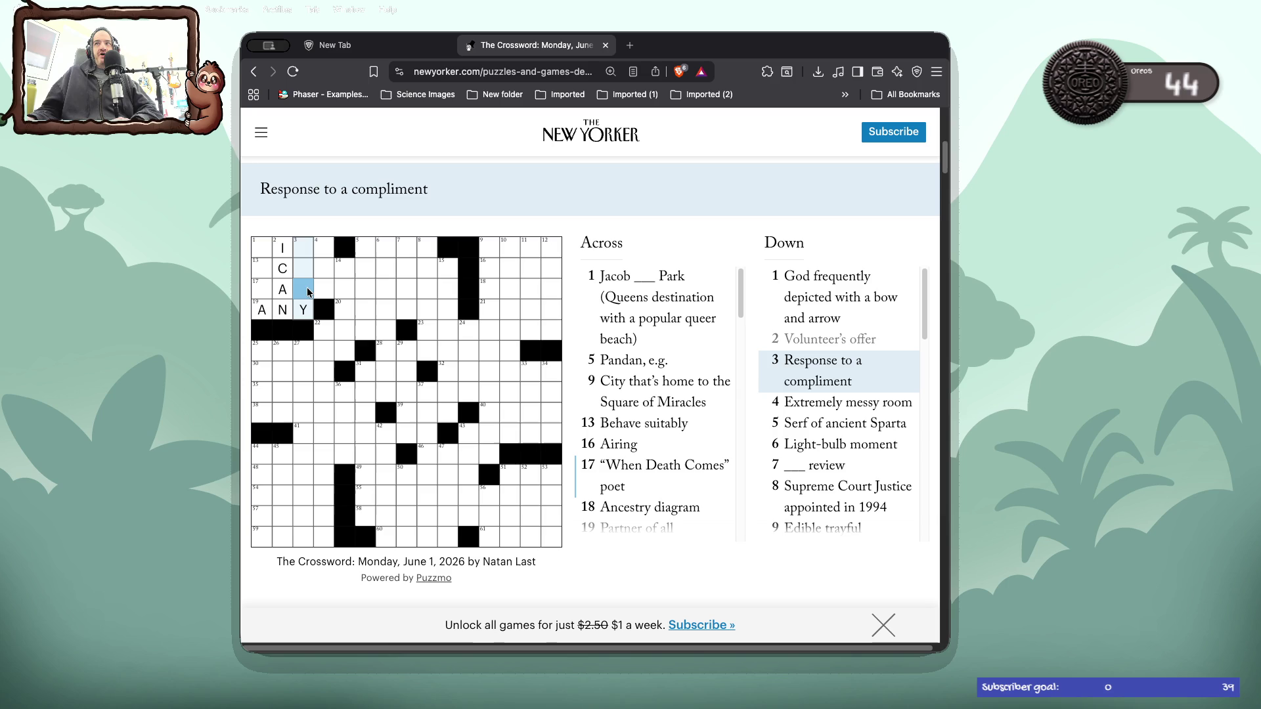
- Compare 3 Down with 1 Across, then enter STY at 4 Down, Extremely messy room
left_click(301, 244)
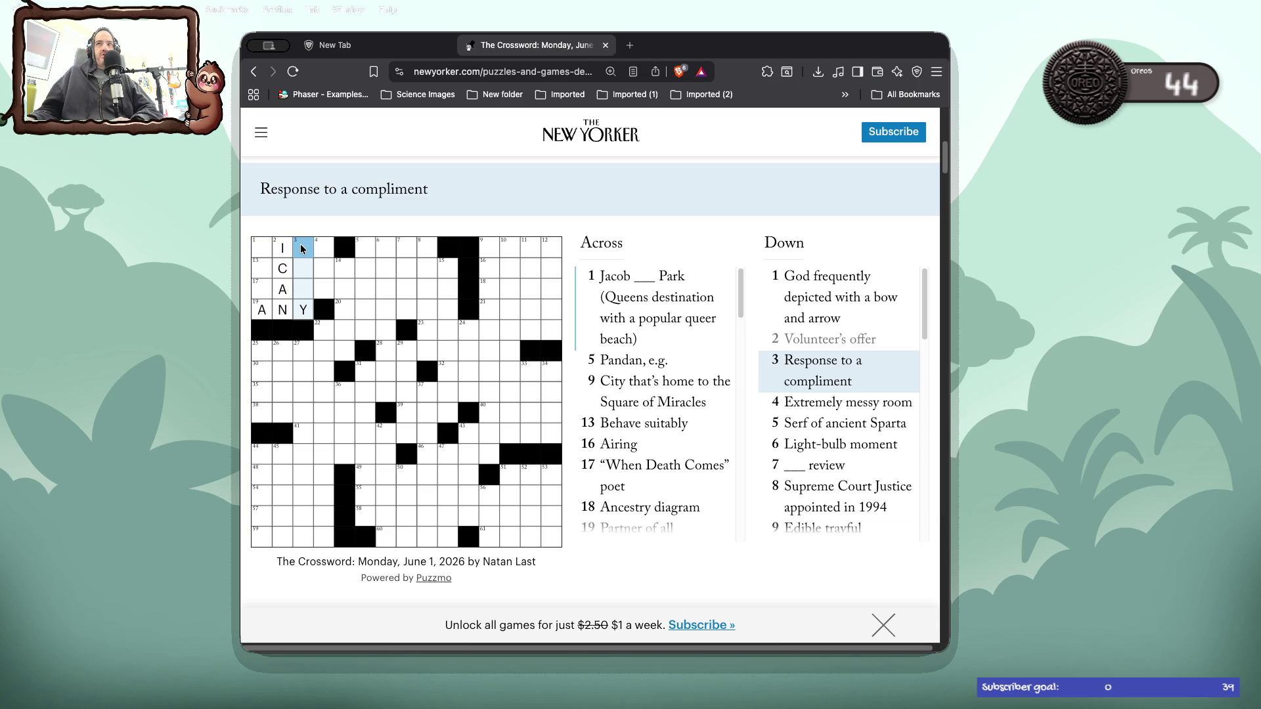
left_click(301, 248)
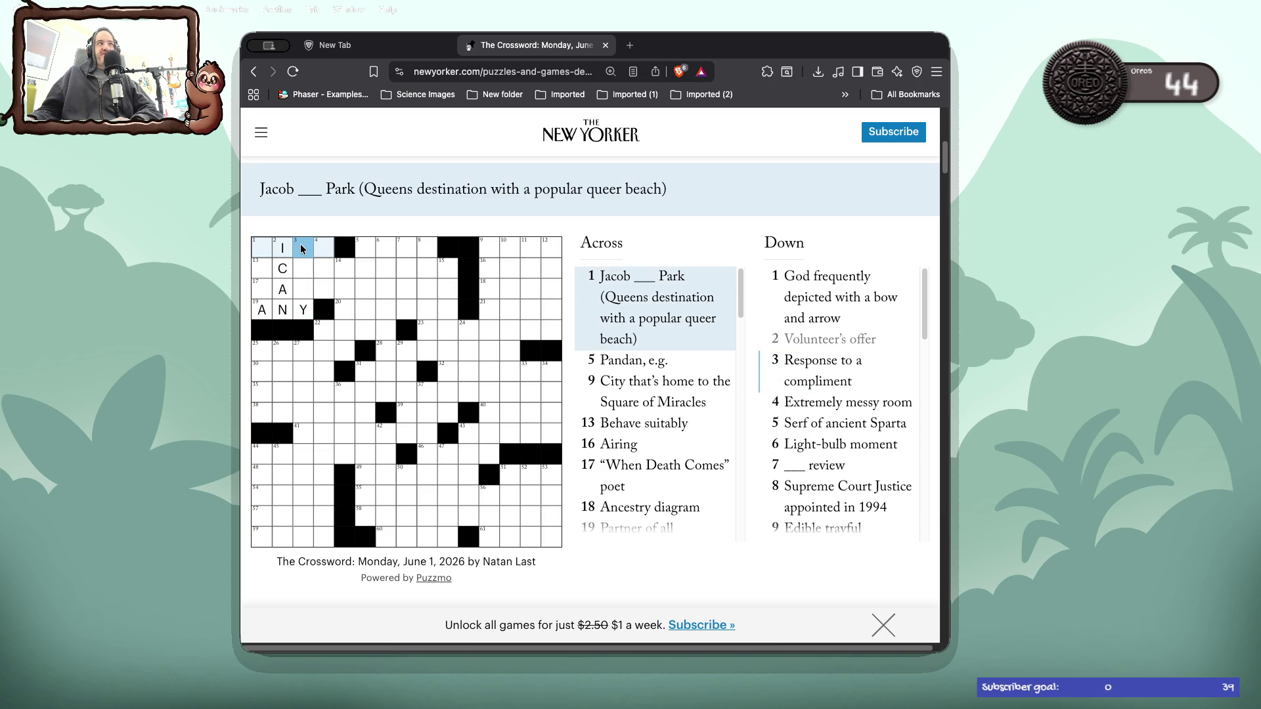
left_click(301, 247)
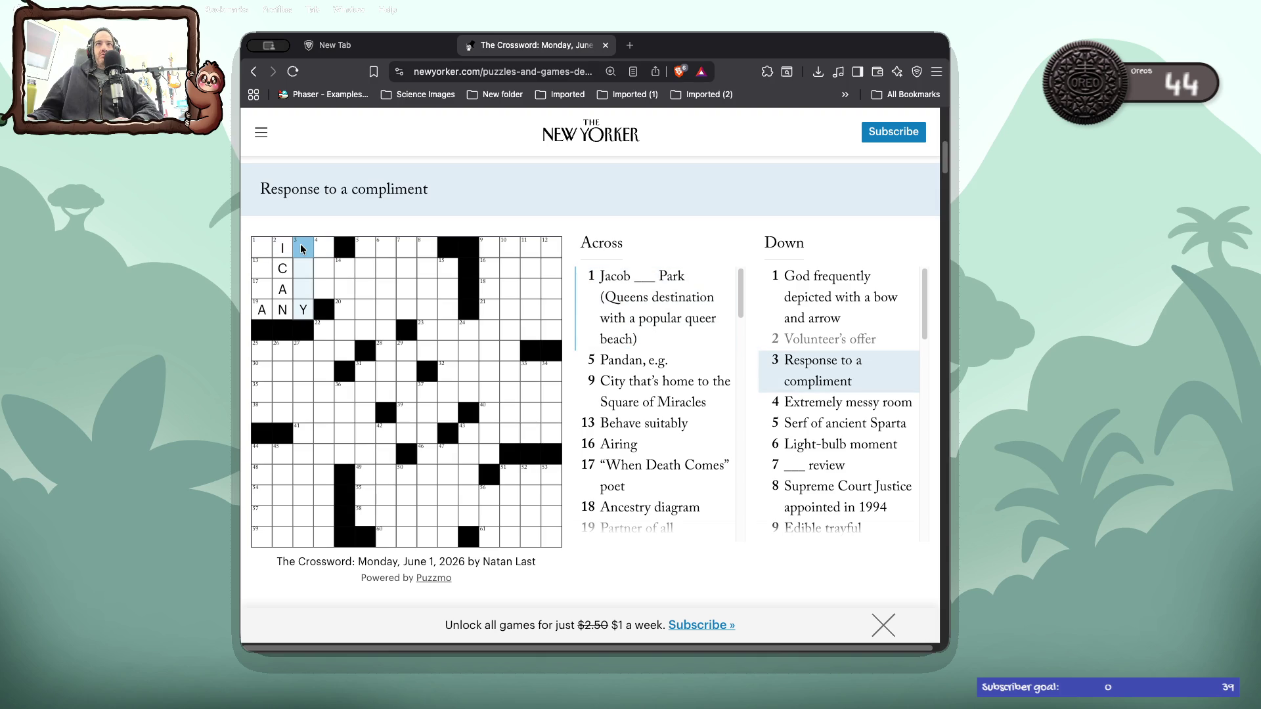
left_click(312, 246)
left_click(322, 251)
left_click(322, 251)
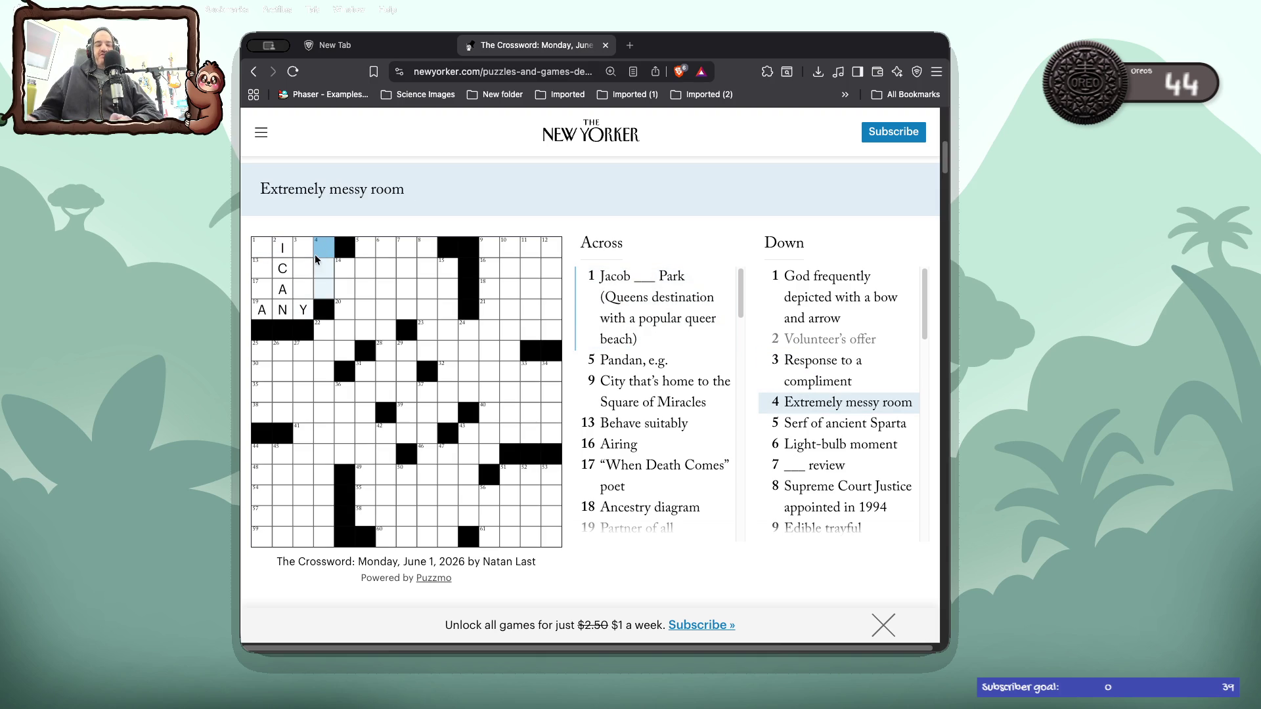
type("STY")
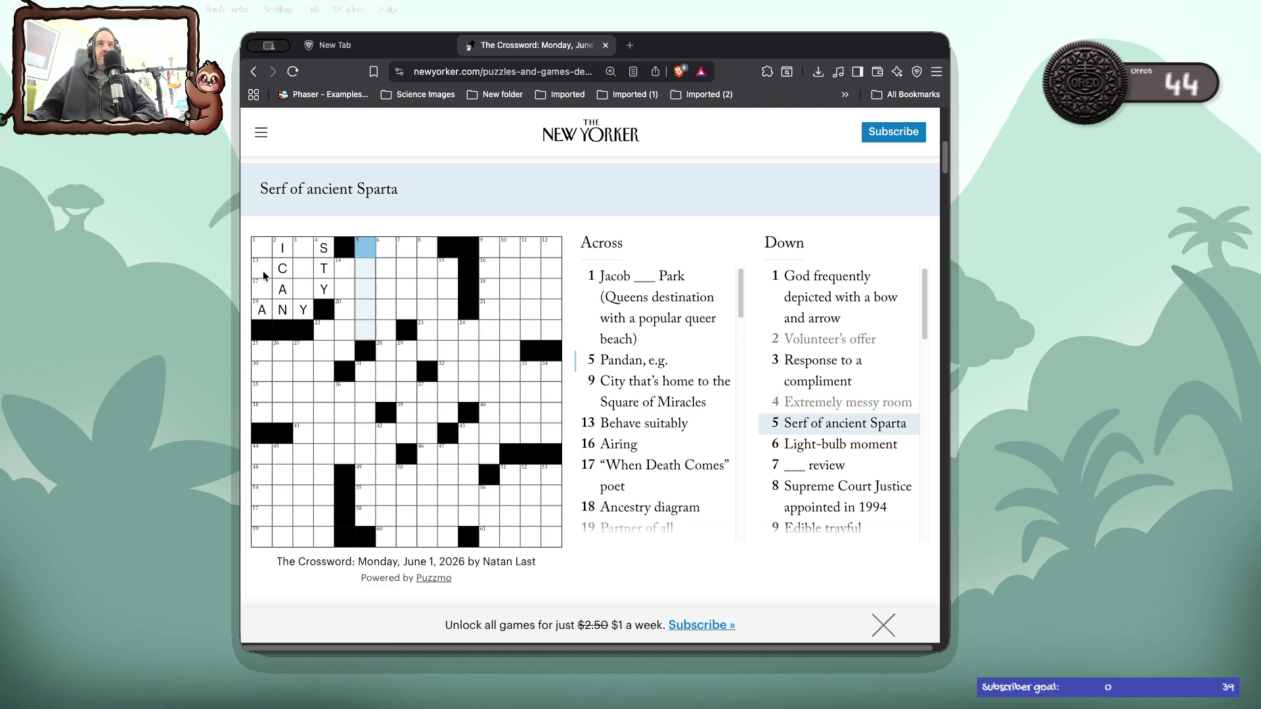
left_click(261, 274)
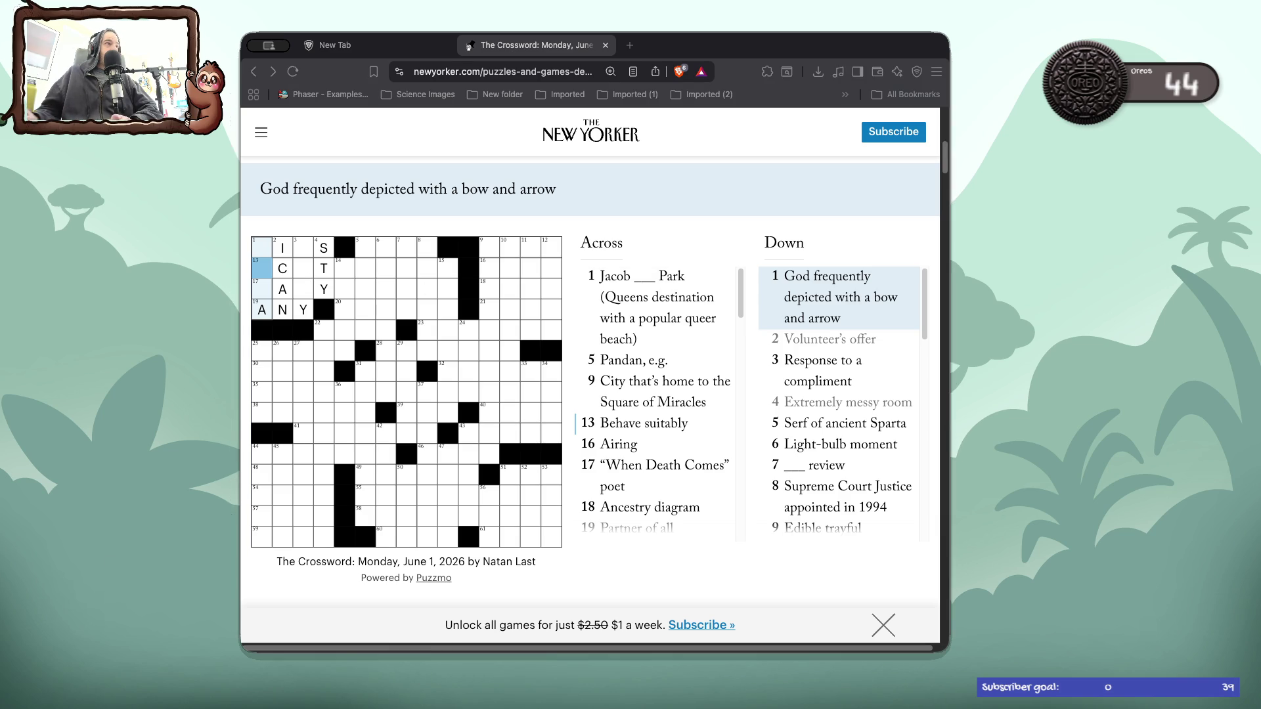
left_click(1045, 284)
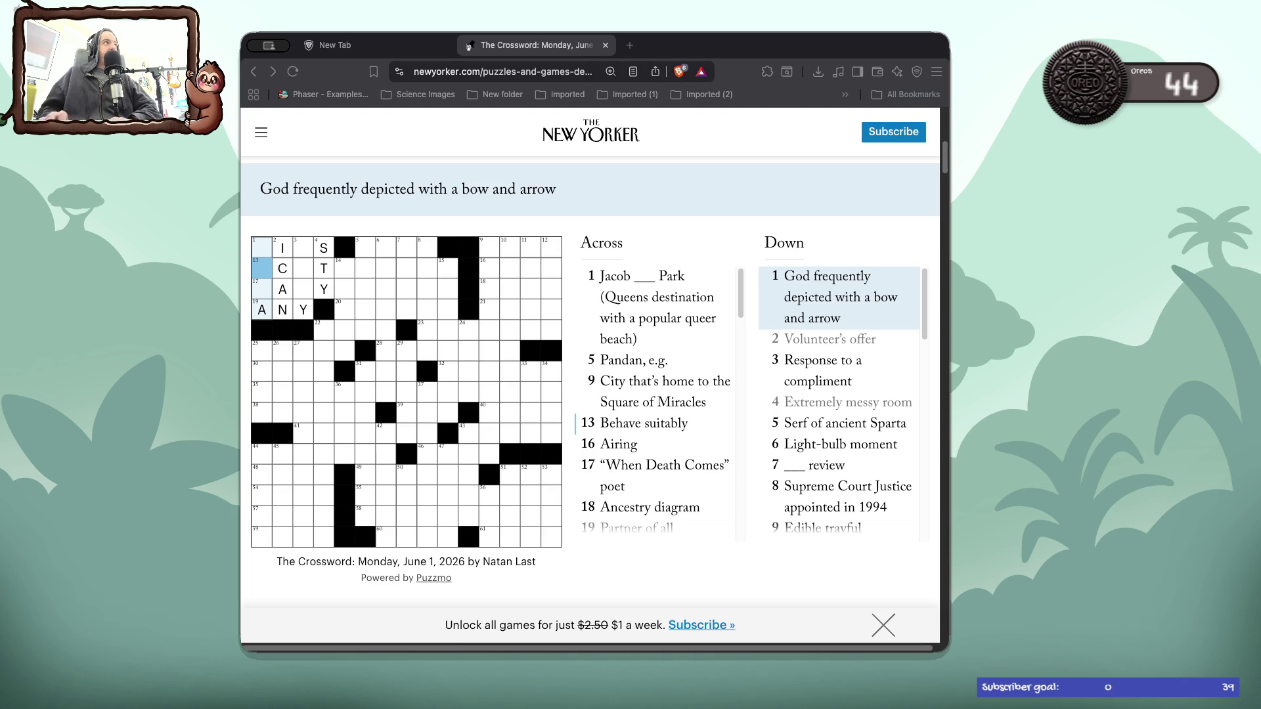
left_click(262, 248)
left_click(262, 249)
left_click(262, 252)
type("d")
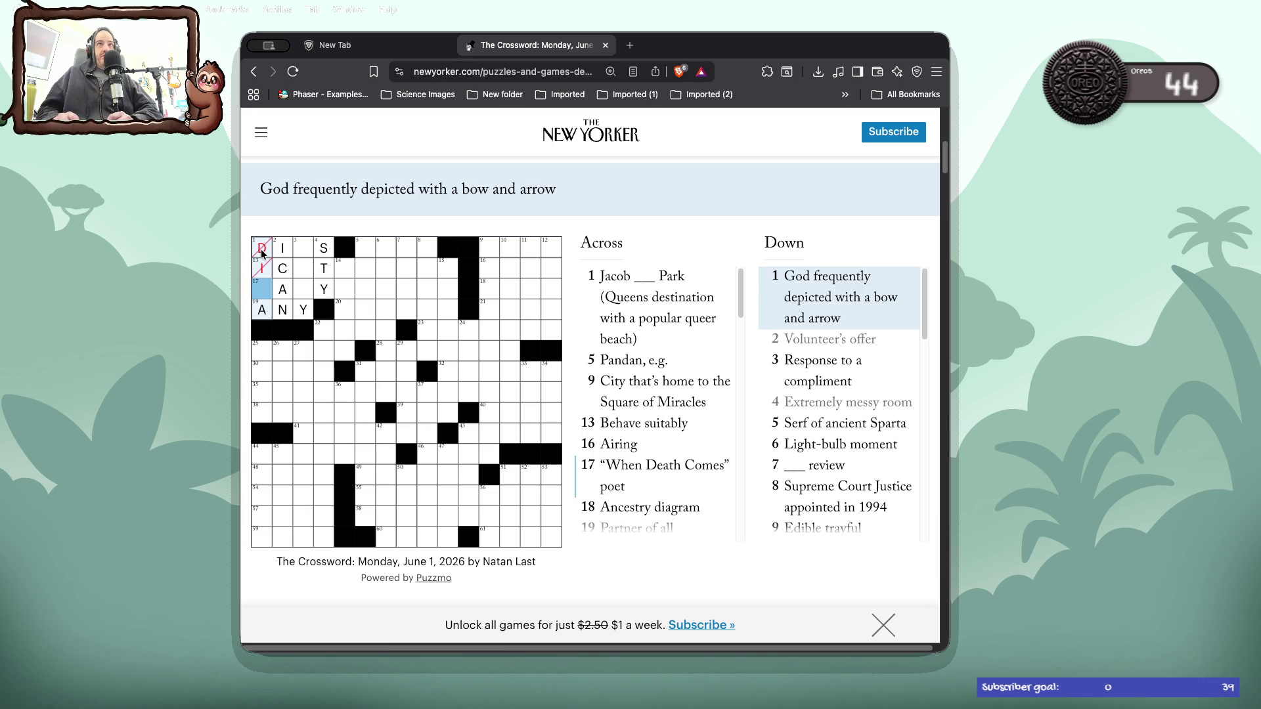
type("ib")
left_click(264, 281)
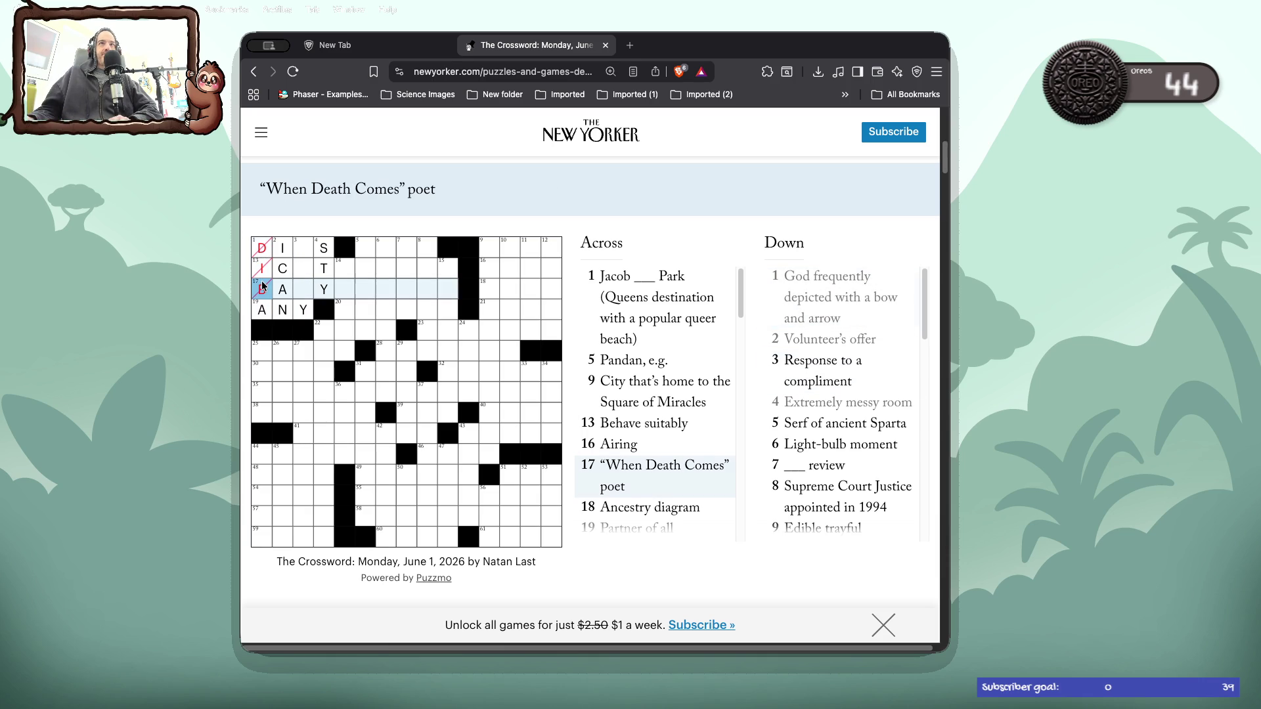
key("BackSpace")
left_click(260, 271)
key("BackSpace")
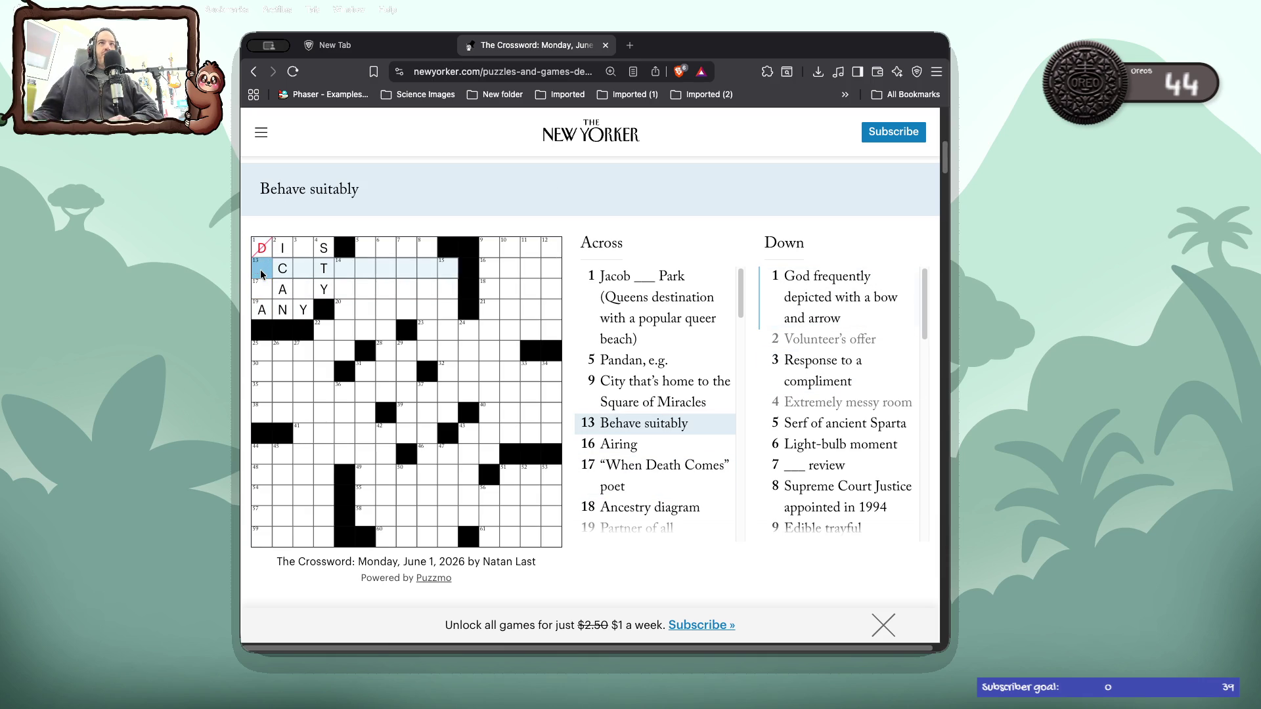
left_click(264, 251)
key("BackSpace")
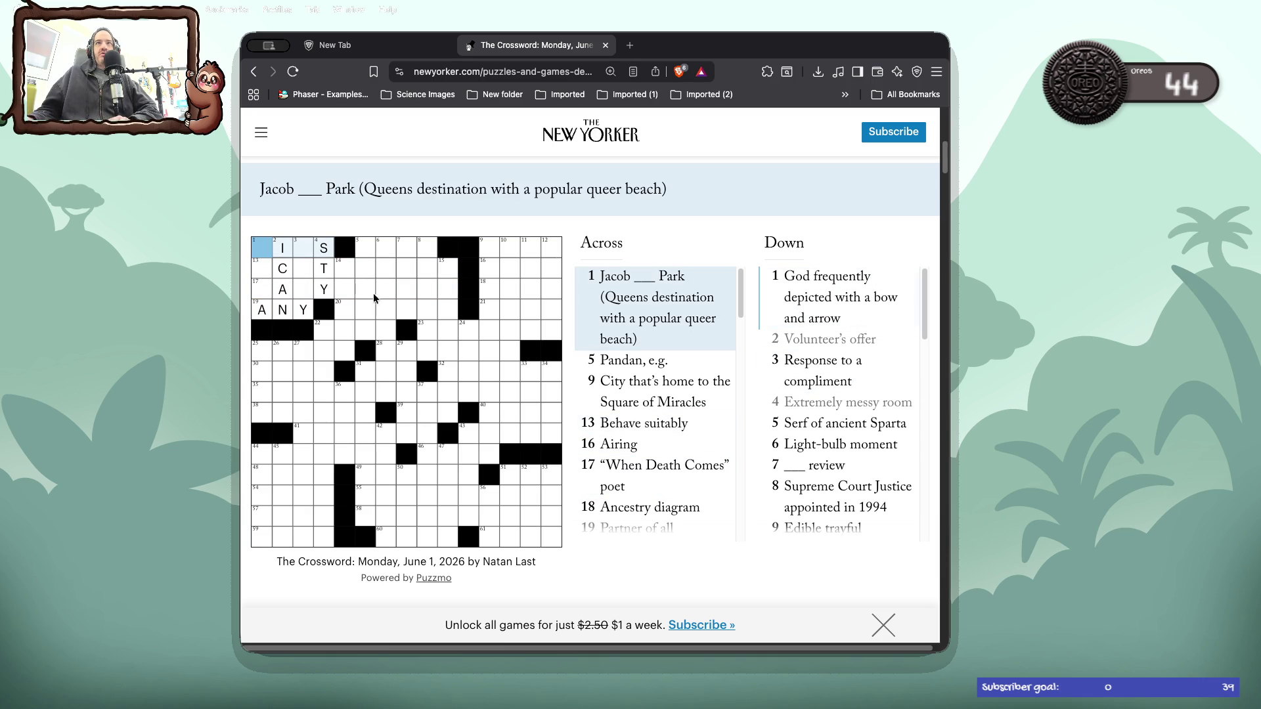
left_click(372, 266)
left_click(369, 251)
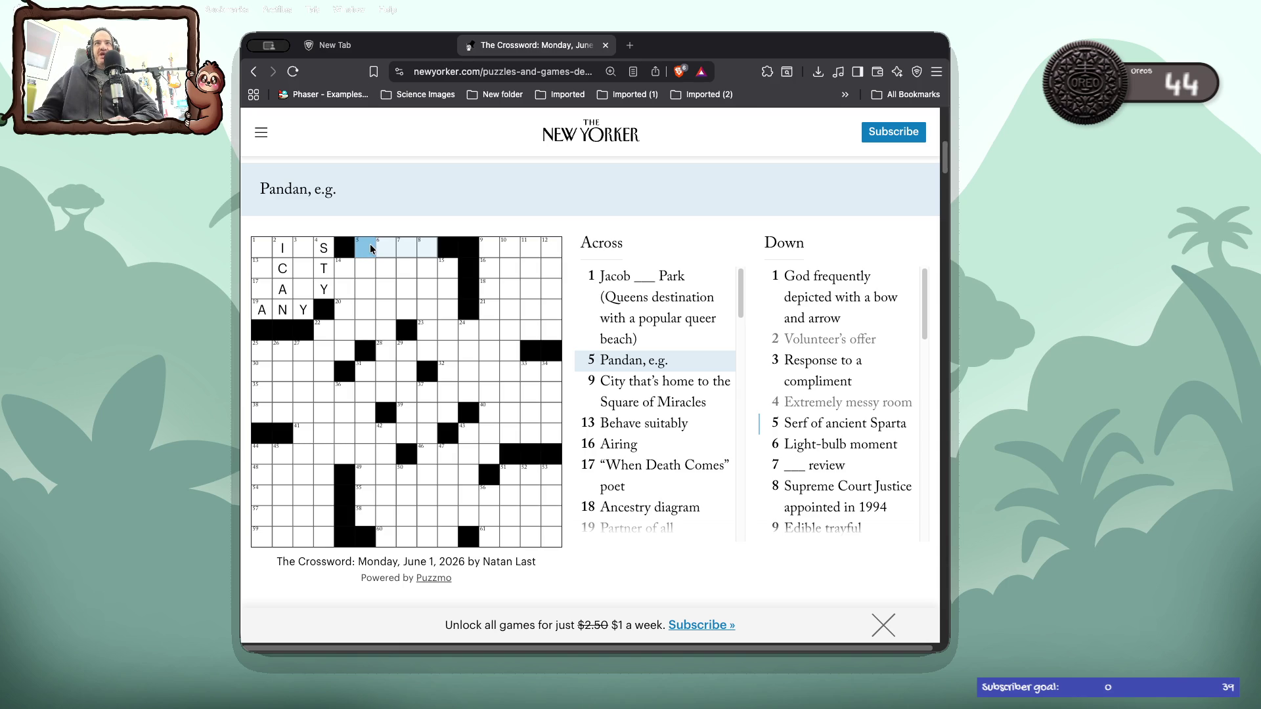
left_click(367, 248)
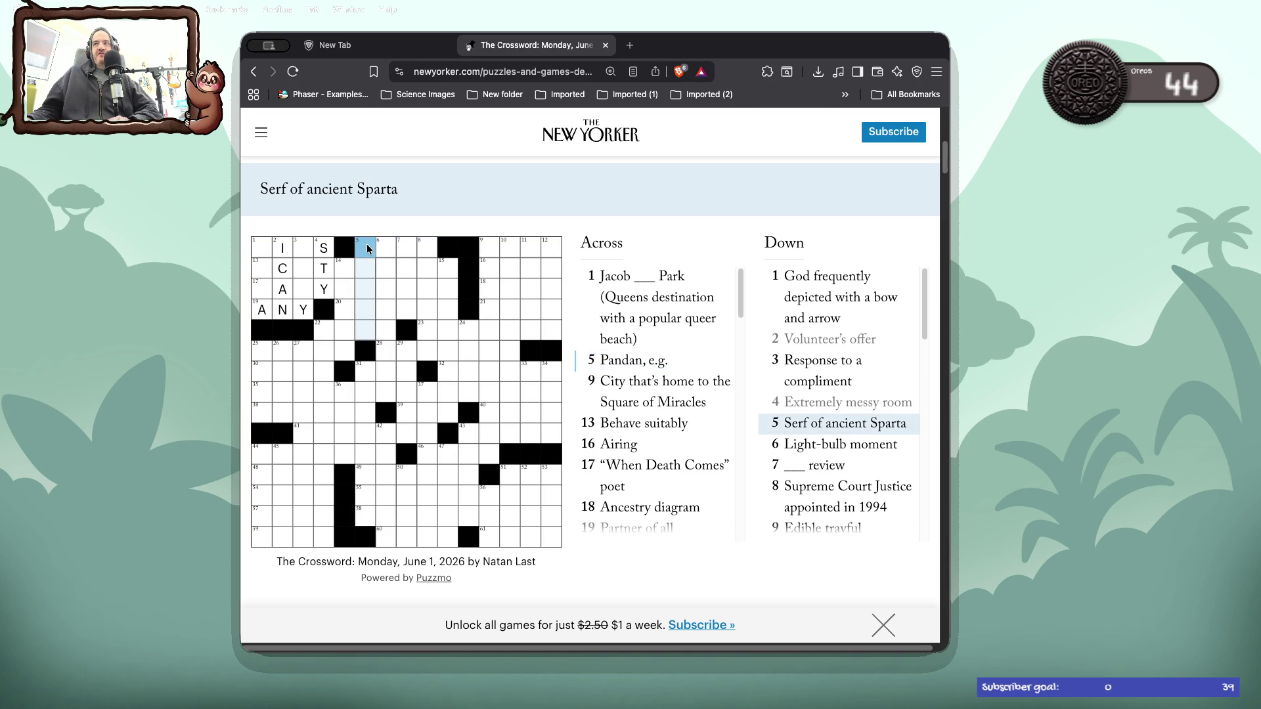
left_click(384, 249)
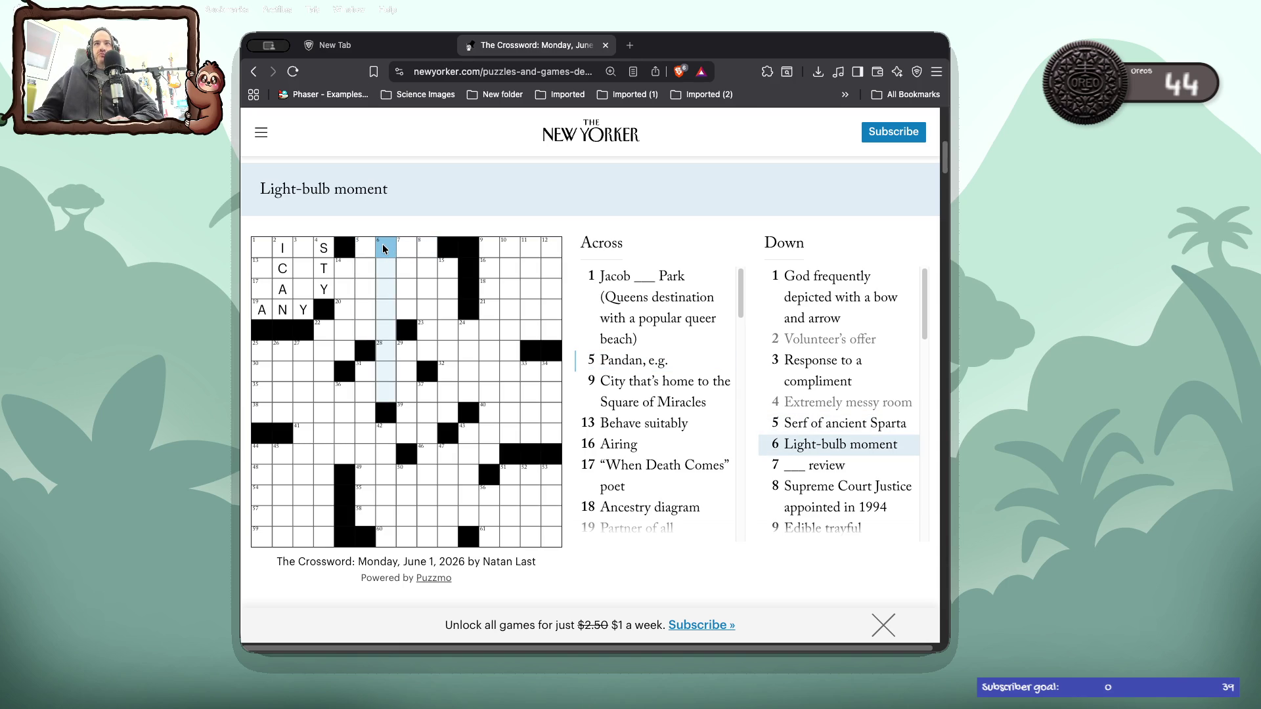
left_click(400, 248)
left_click(384, 243)
left_click(385, 330)
key("Down")
key("Down")
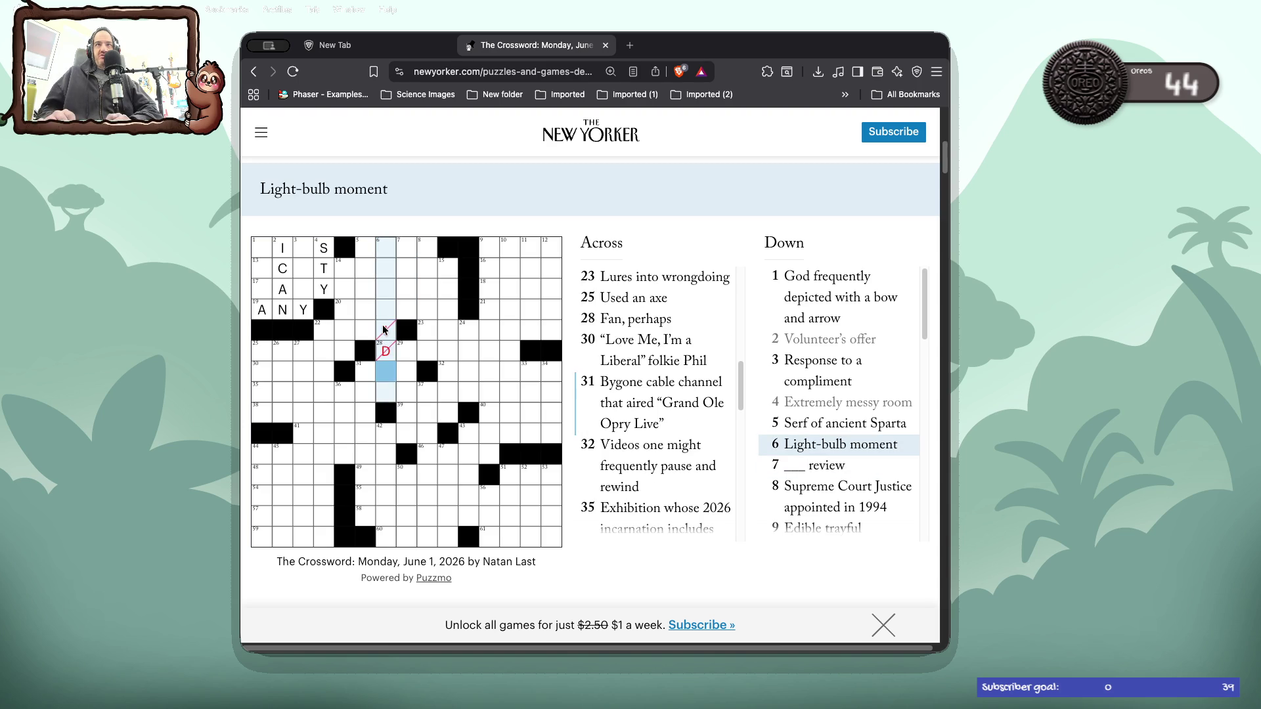
key("Up")
key("Up")
key("Up")
left_click(405, 267)
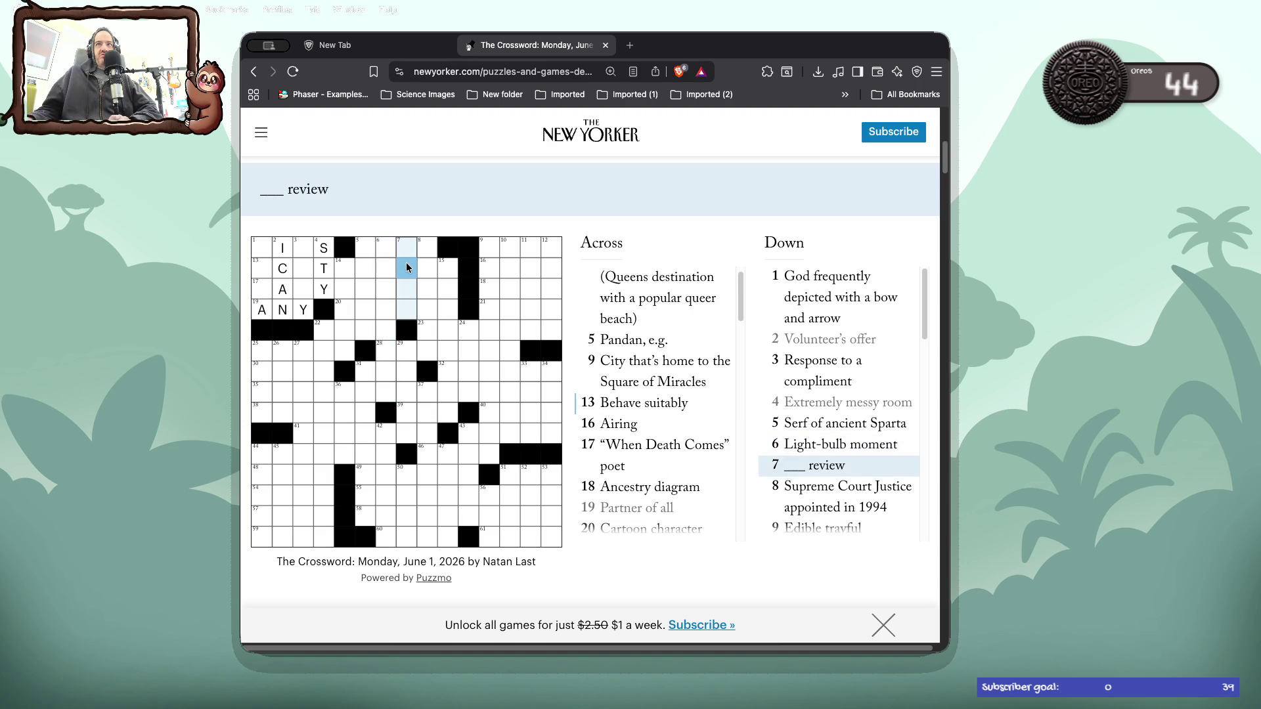
left_click(427, 269)
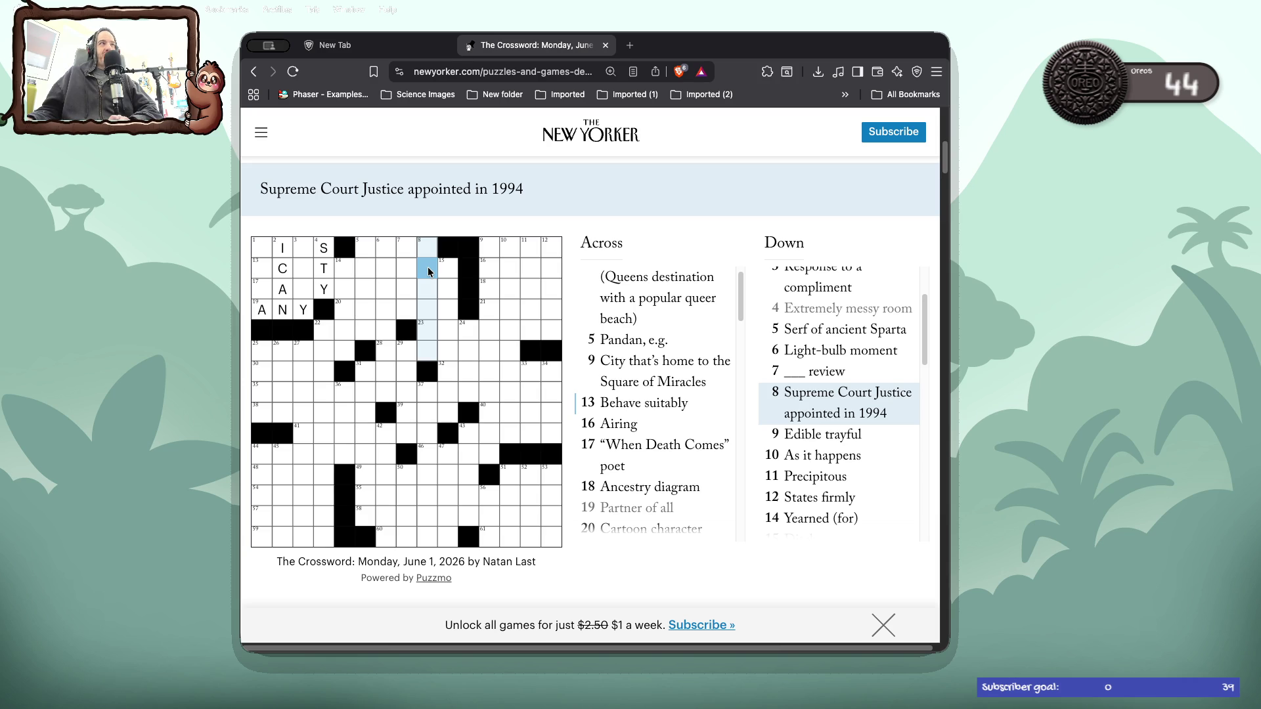
left_click(426, 243)
type("IH")
key("BackSpace")
key("BackSpace")
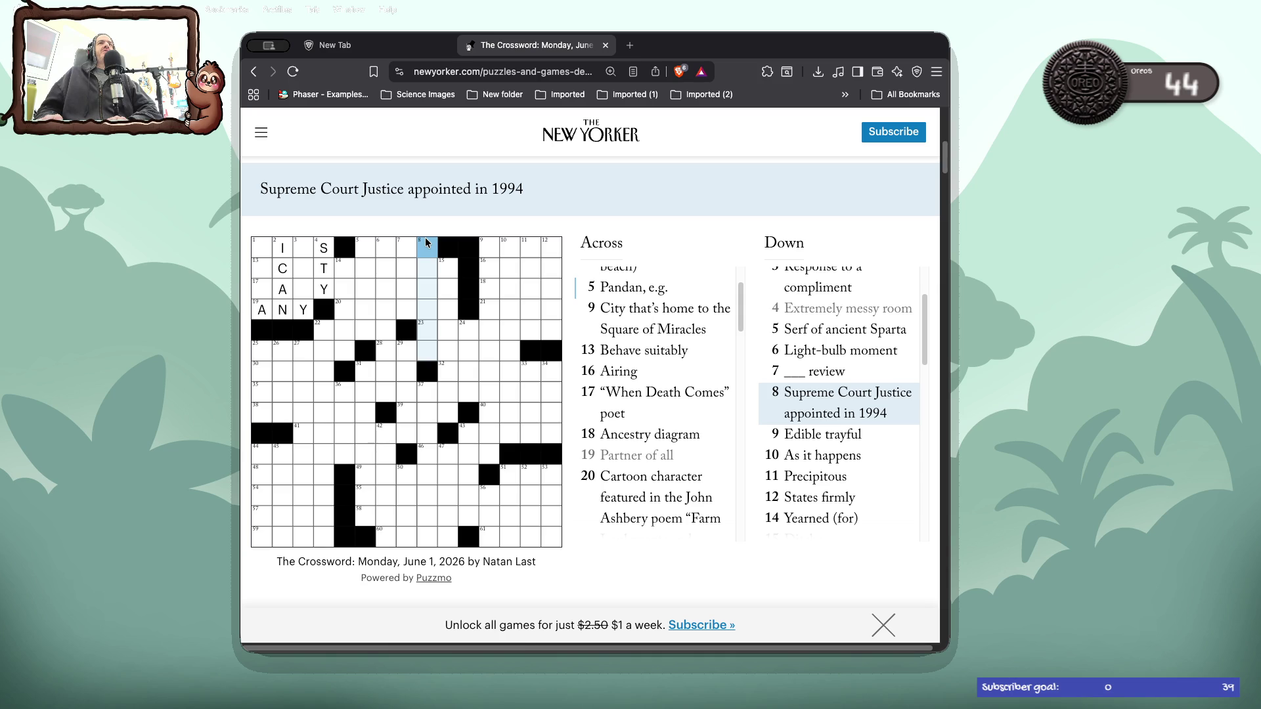
left_click(426, 243)
- Browse the 9–12 Down, 9 and 16 Across, 31 and 30 Across clues
left_click(426, 243)
left_click(486, 245)
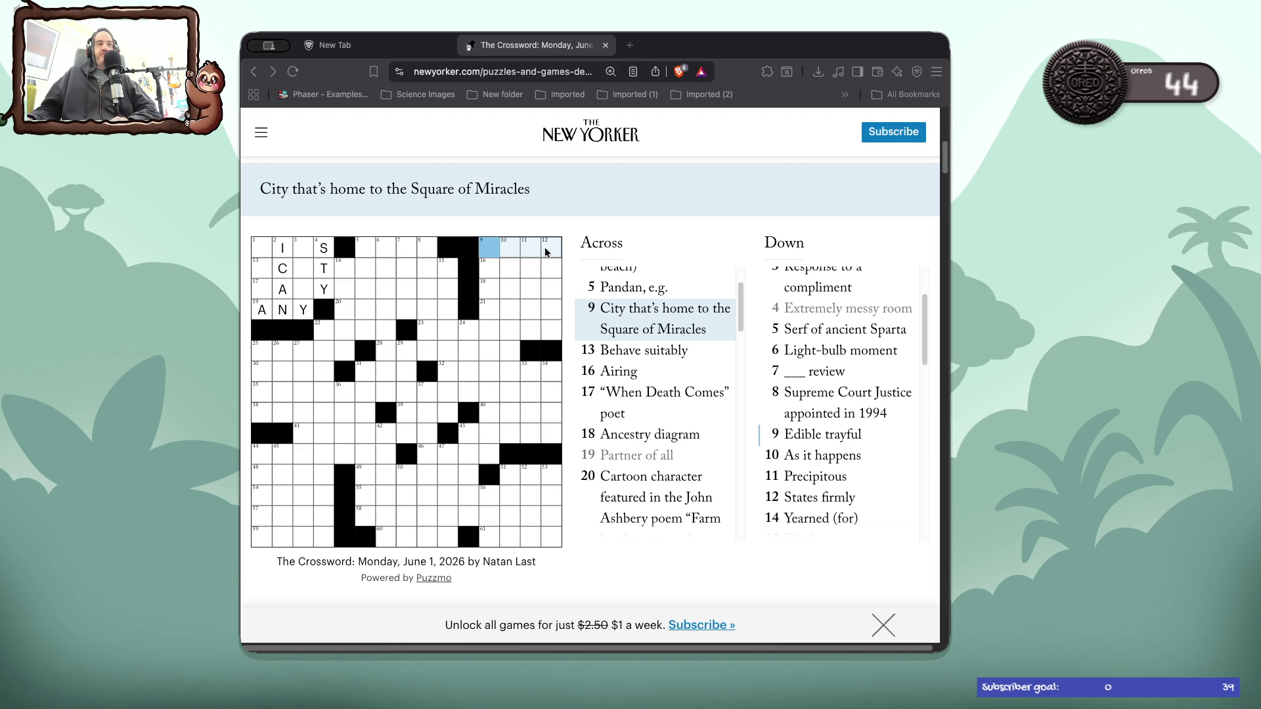
left_click(490, 272)
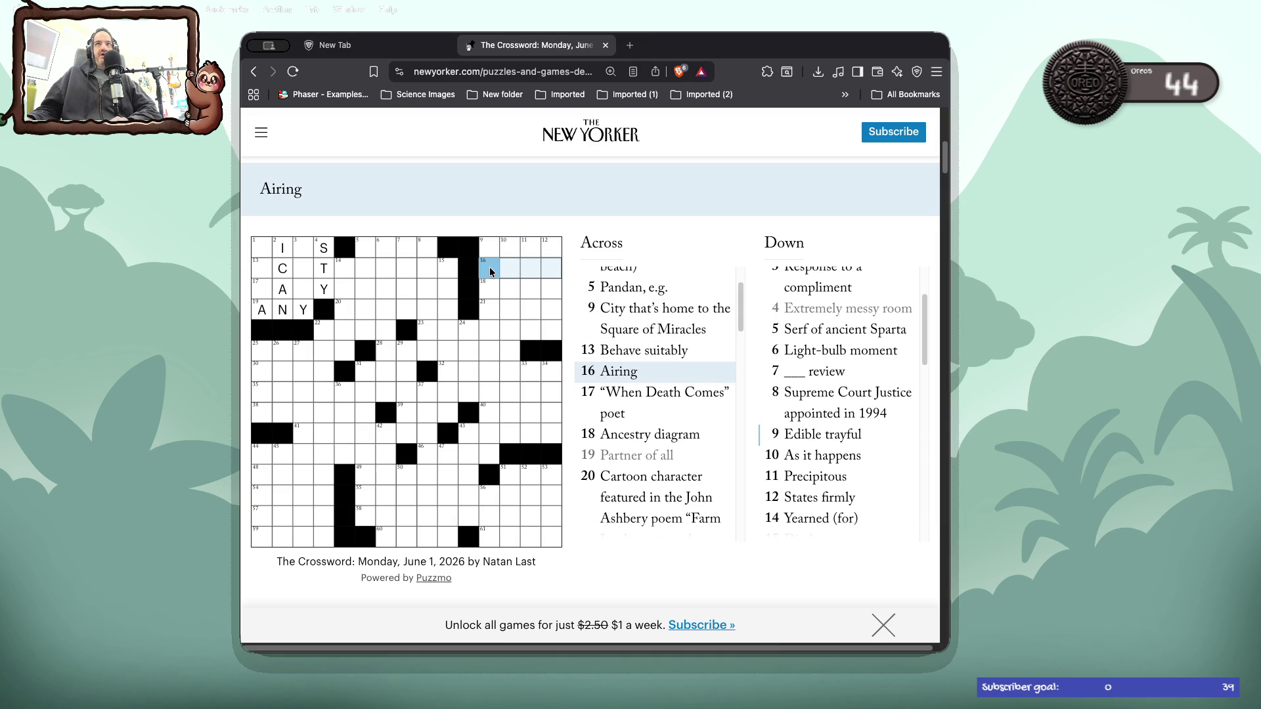
left_click(490, 272)
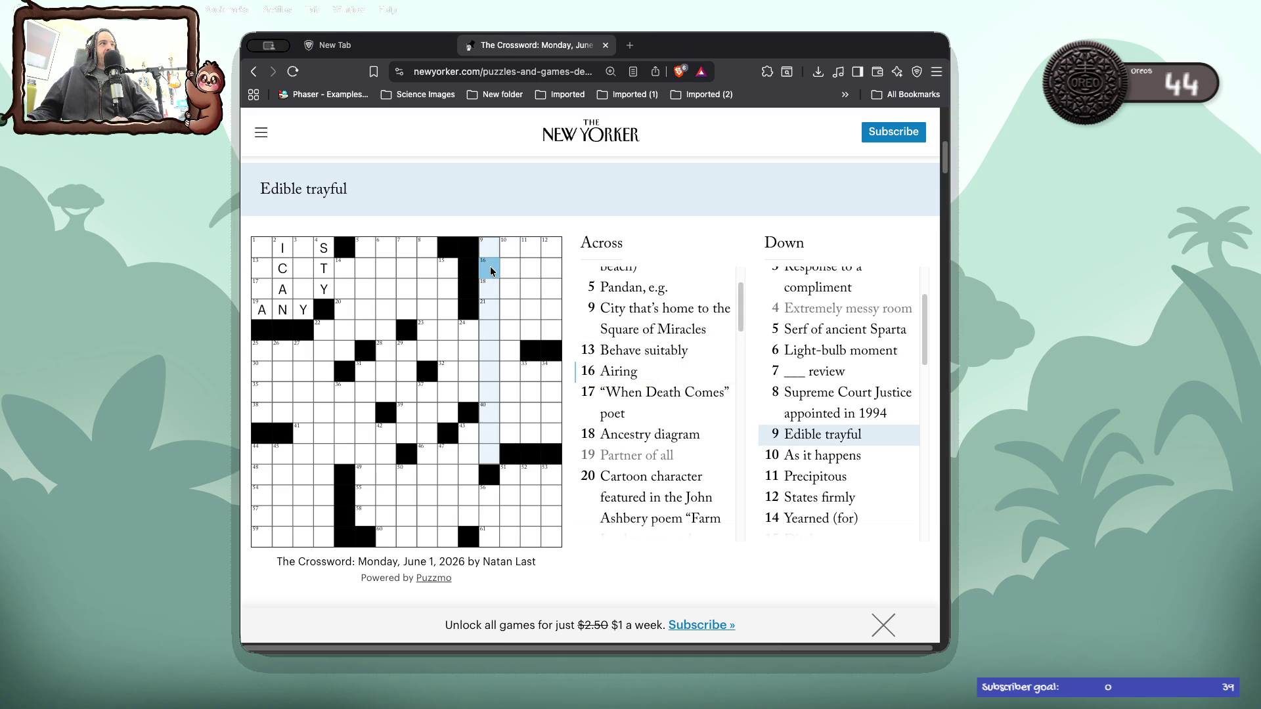
left_click(510, 271)
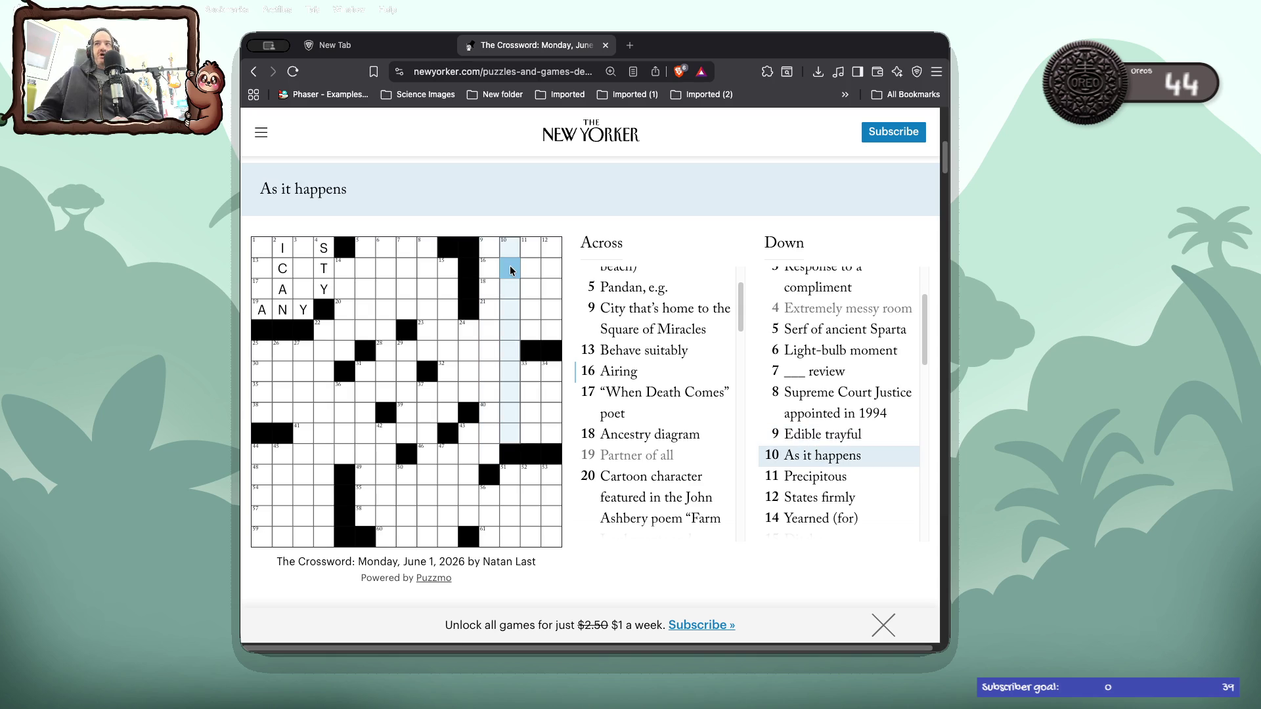
left_click(532, 270)
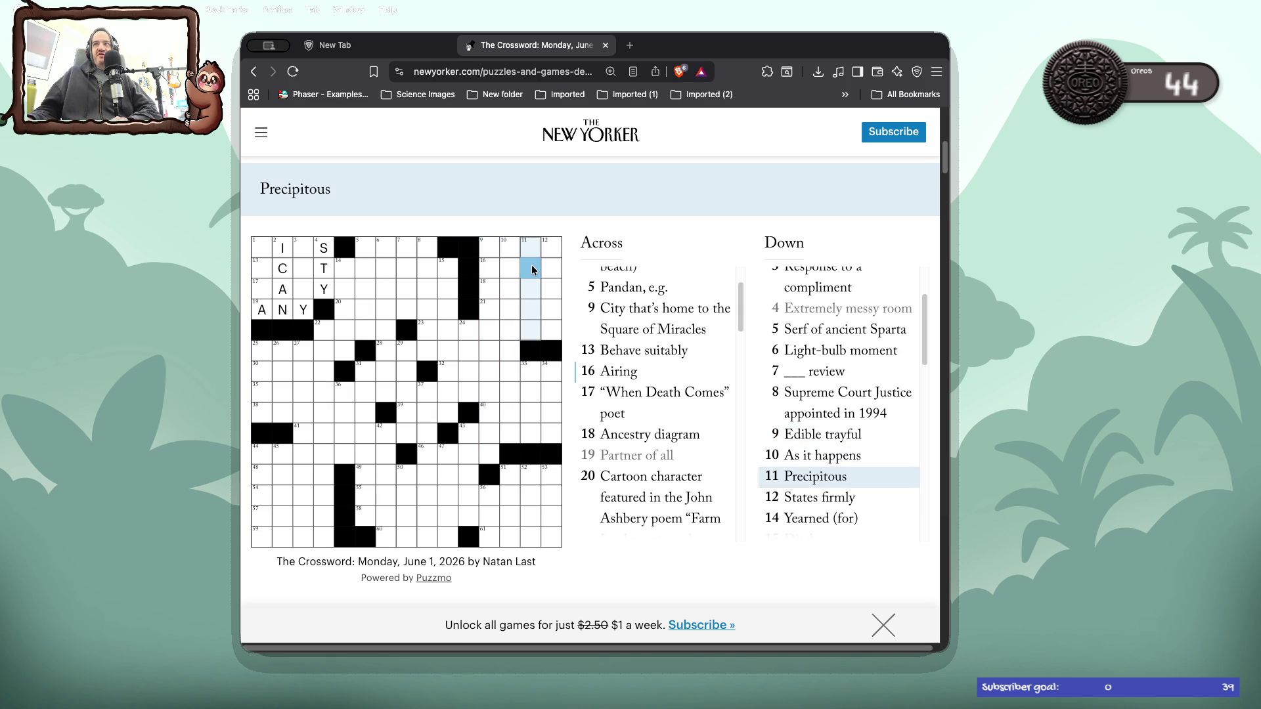
left_click(552, 269)
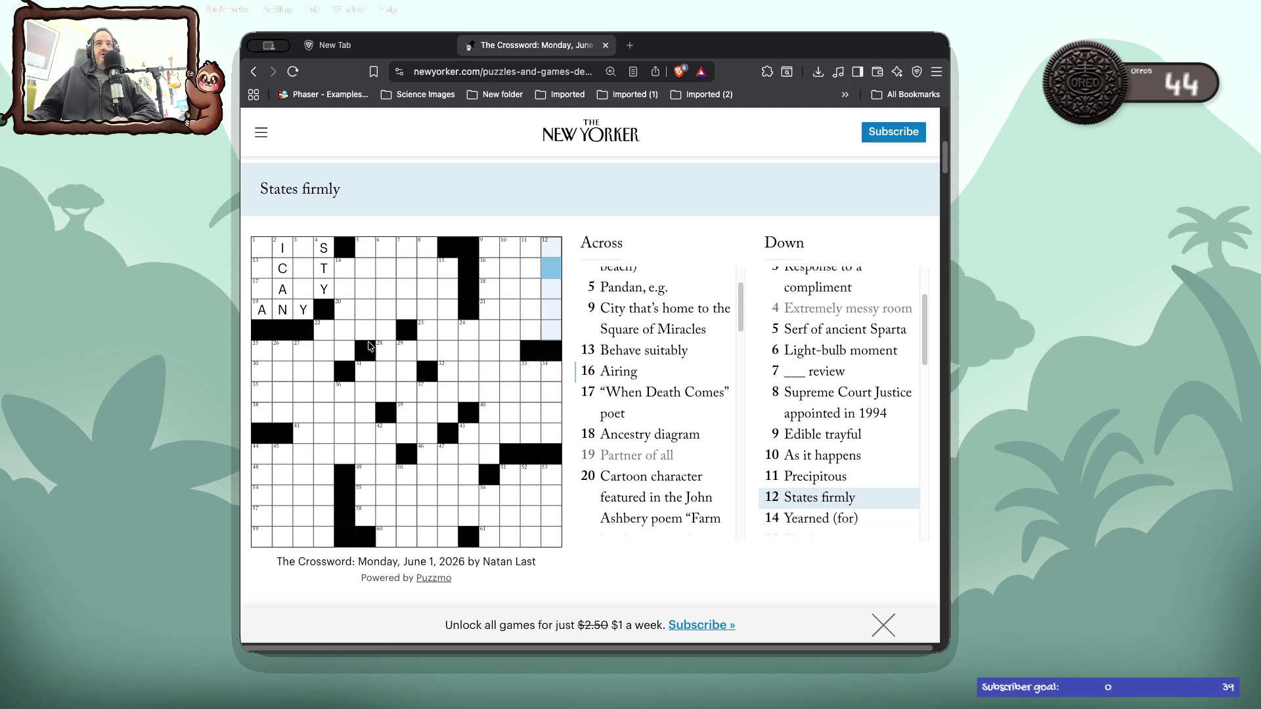
left_click(360, 370)
left_click(360, 371)
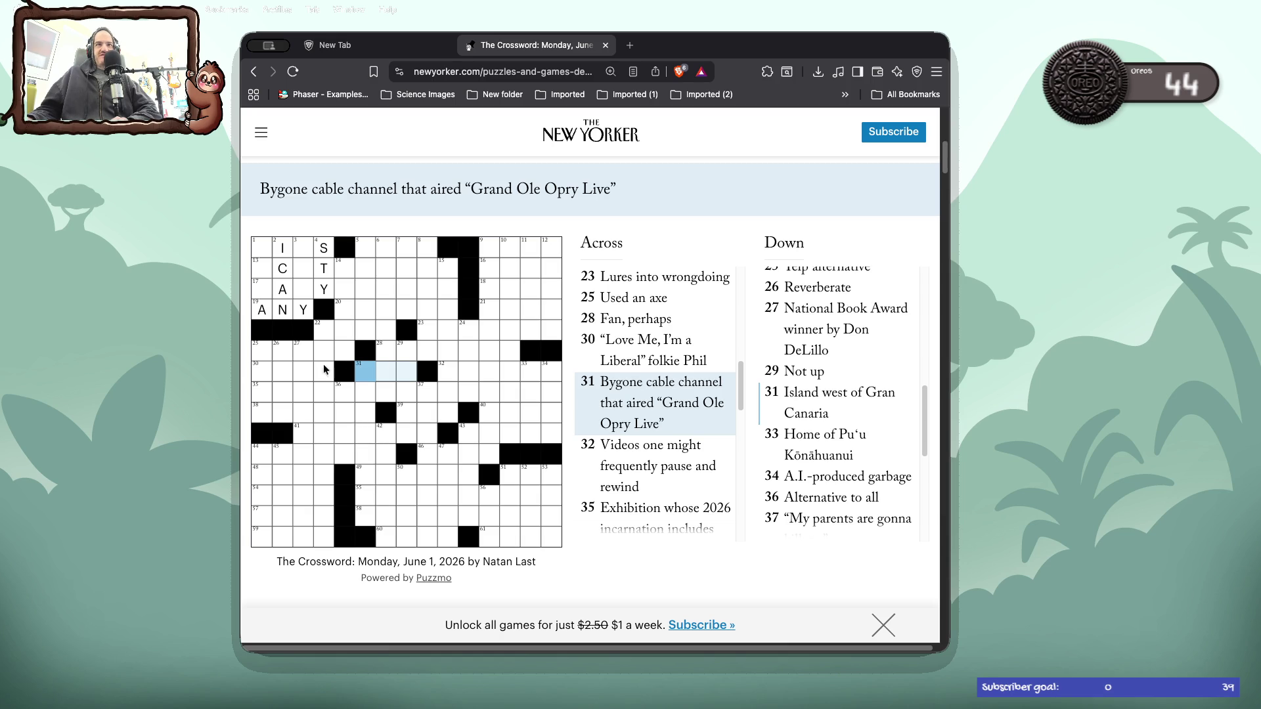
left_click(268, 373)
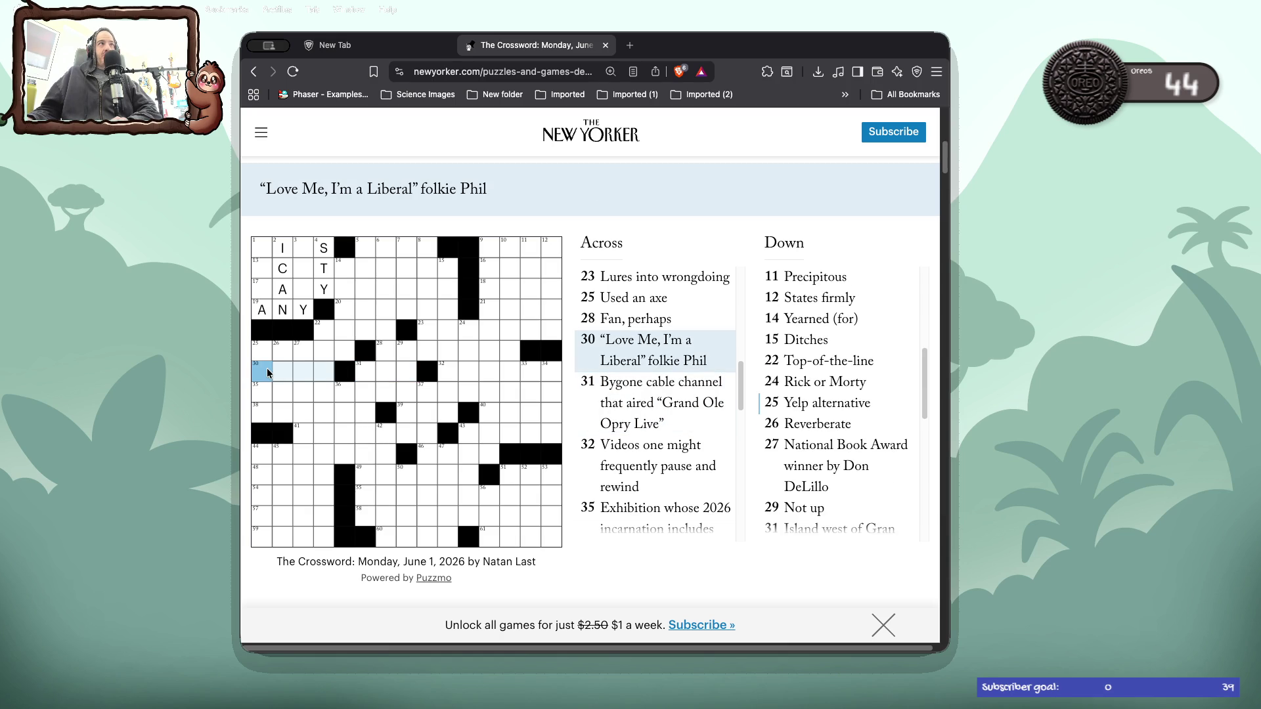
- Enter RAM at 1 Down and search 'rama' in a new browser tab
left_click(266, 249)
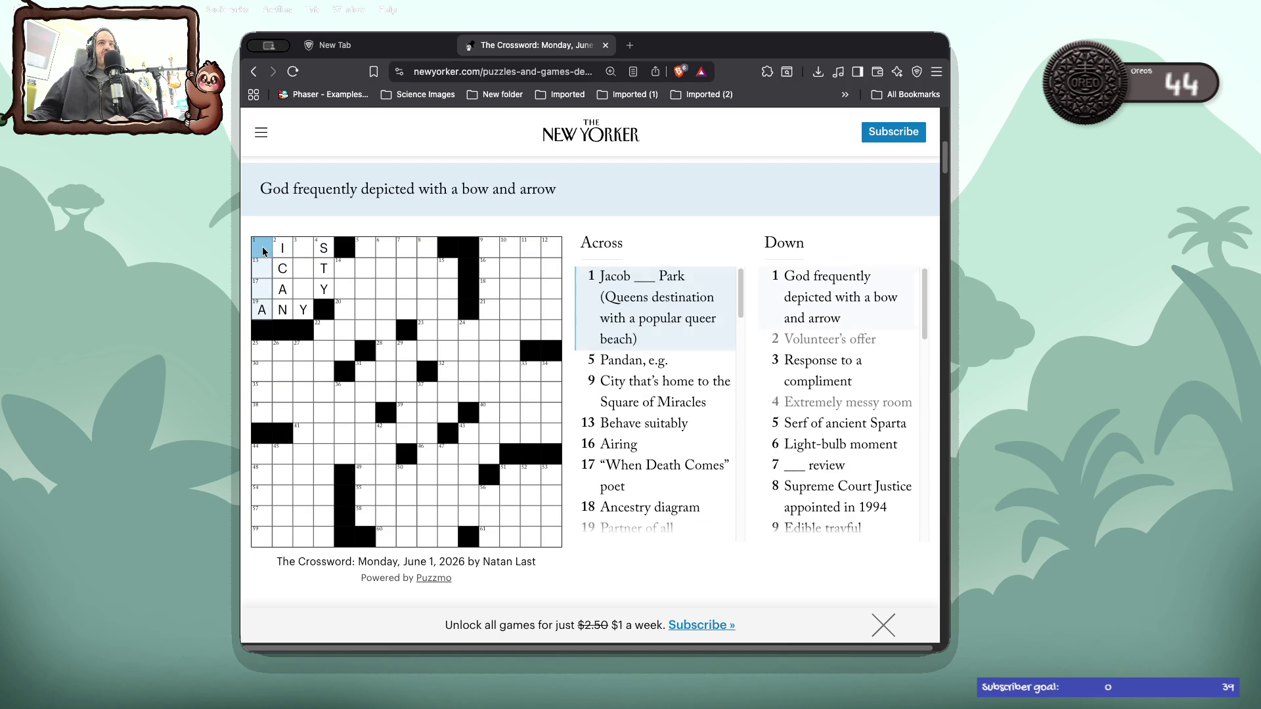
type("ram")
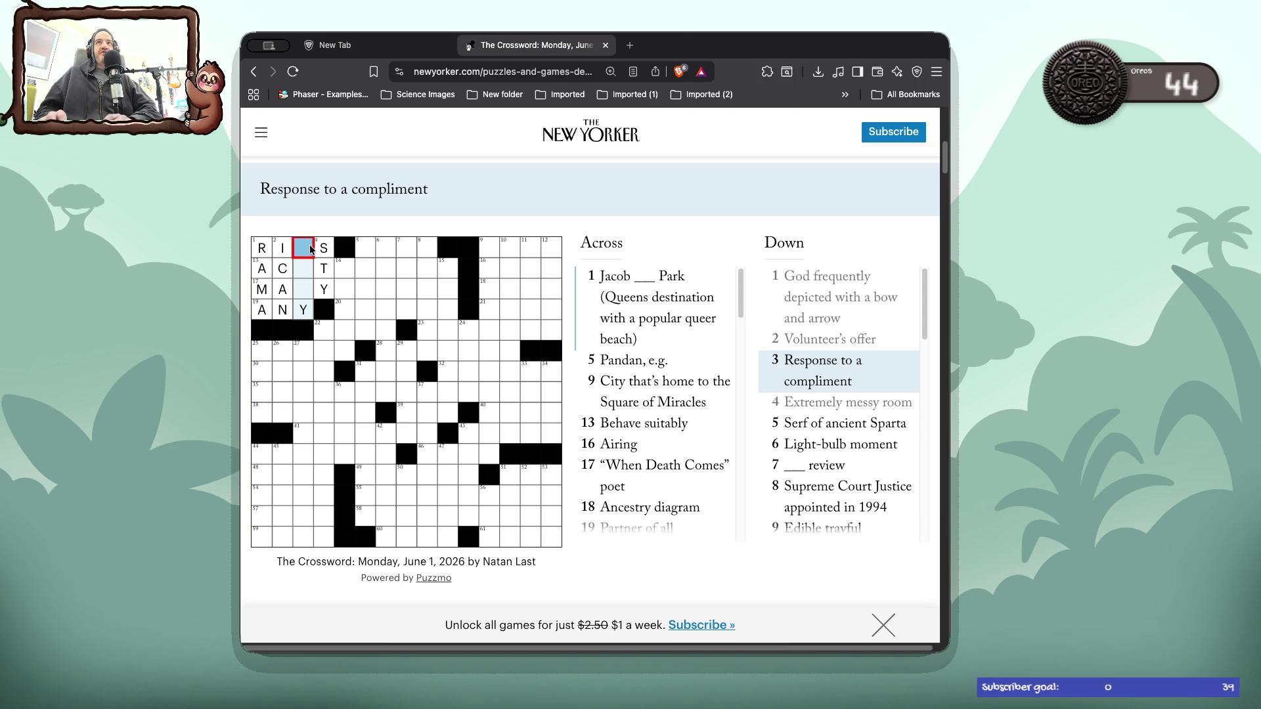
key("super+t")
type("rama")
key("Return")
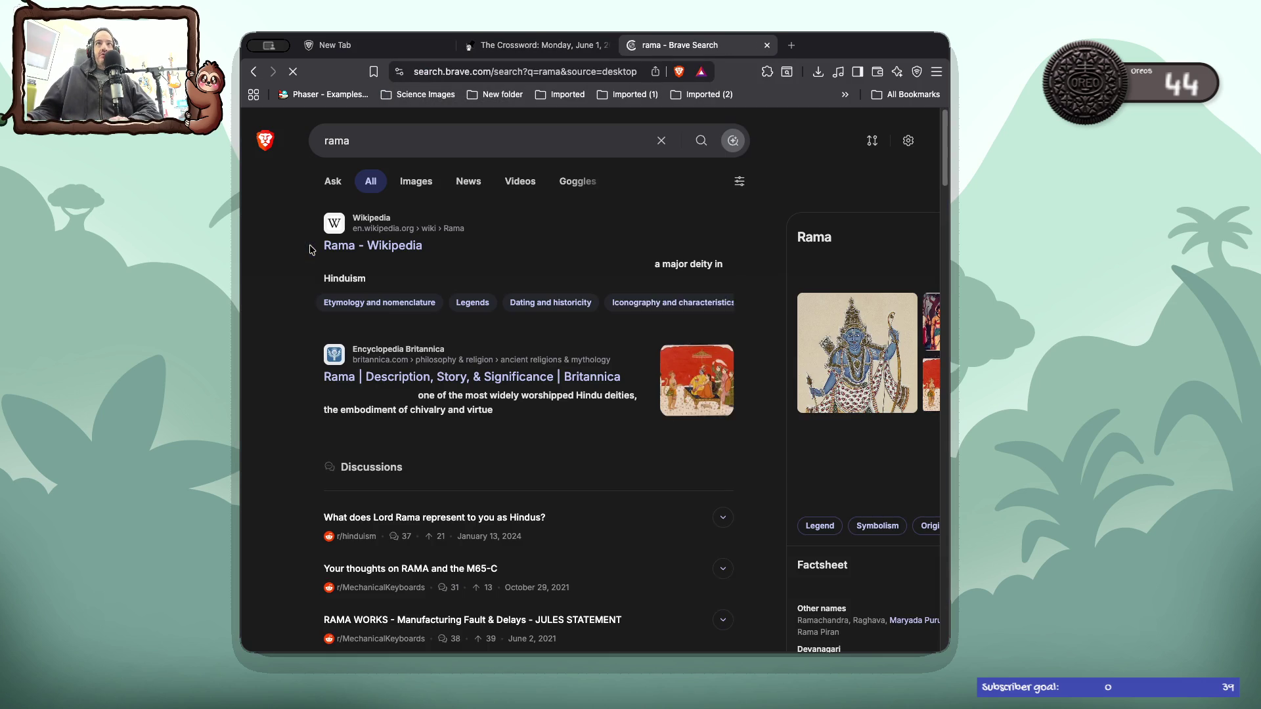
- Read through the Rama Wikipedia article, then close its tab to return to the crossword
left_click(340, 247)
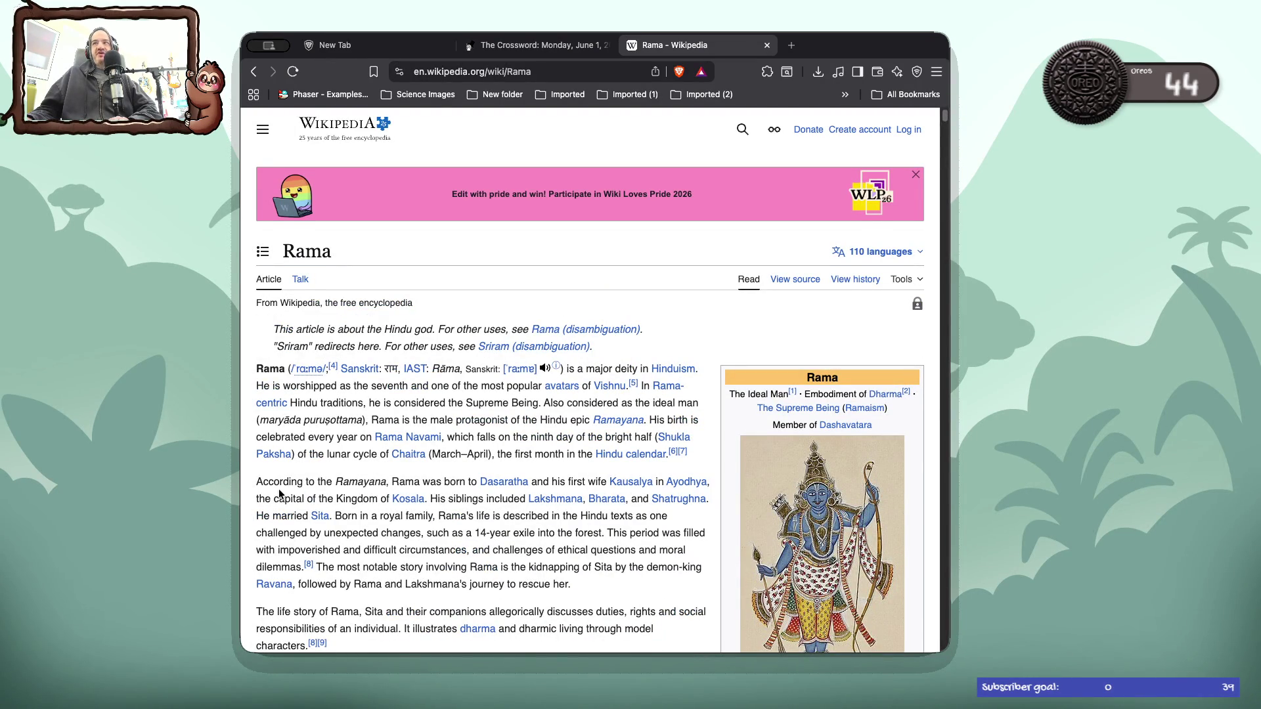
scroll(278, 490, "down", 1)
scroll(279, 493, "down", 2)
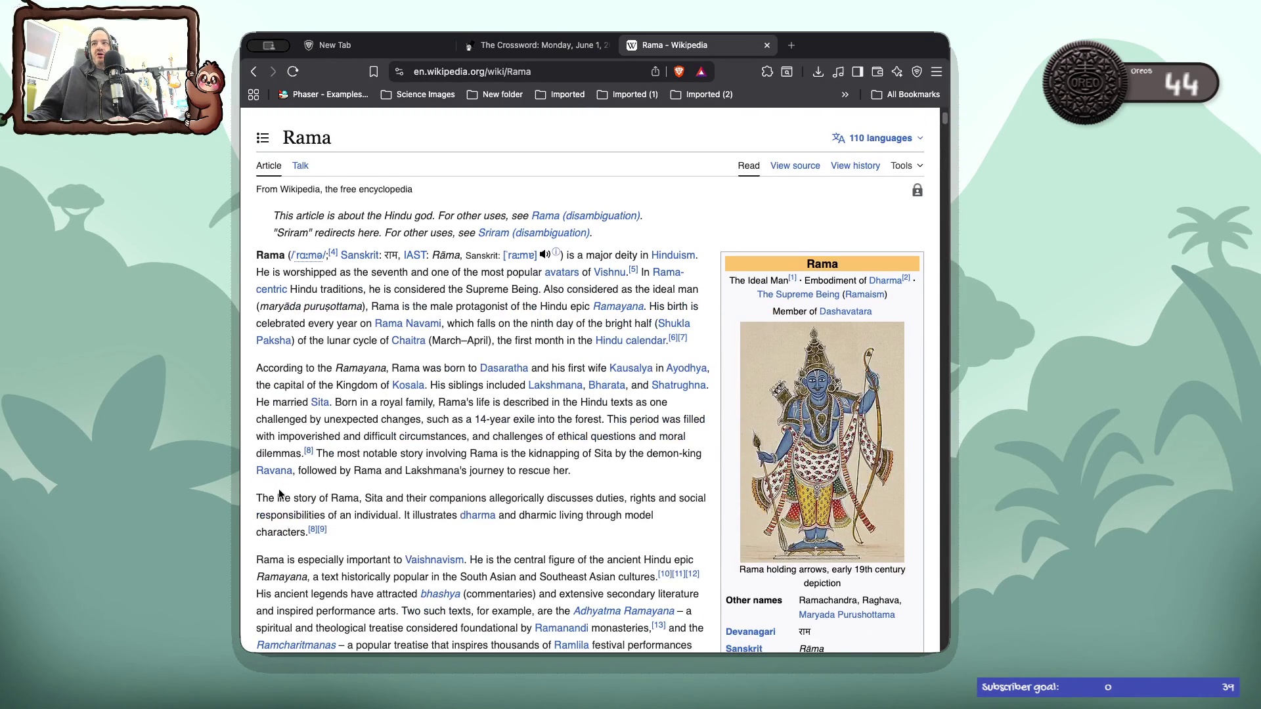
scroll(279, 494, "down", 5)
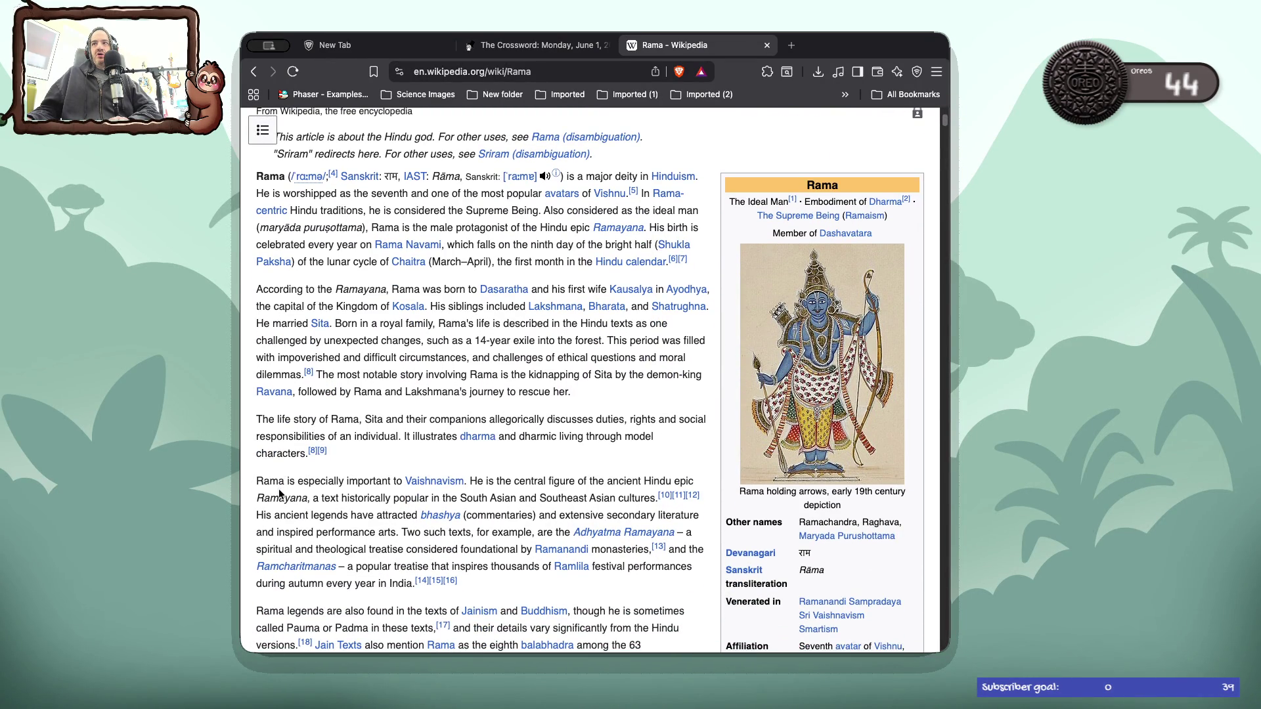
scroll(279, 493, "down", 2)
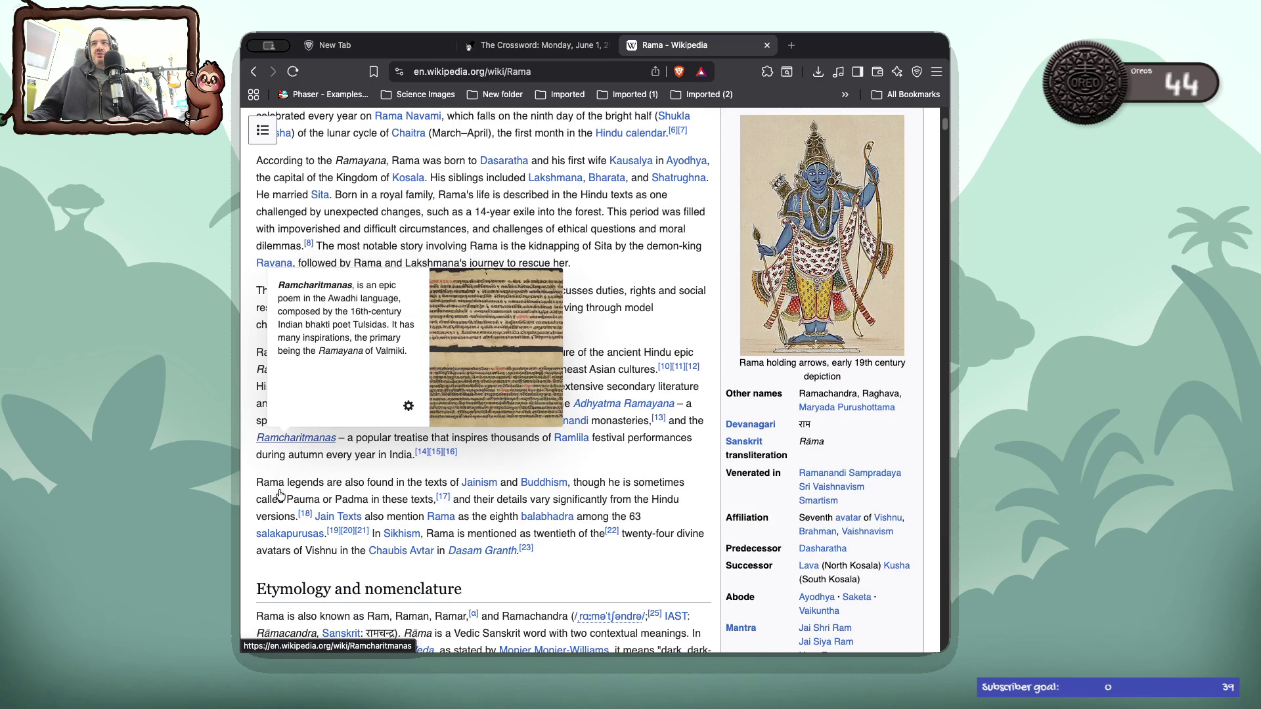
scroll(279, 494, "down", 2)
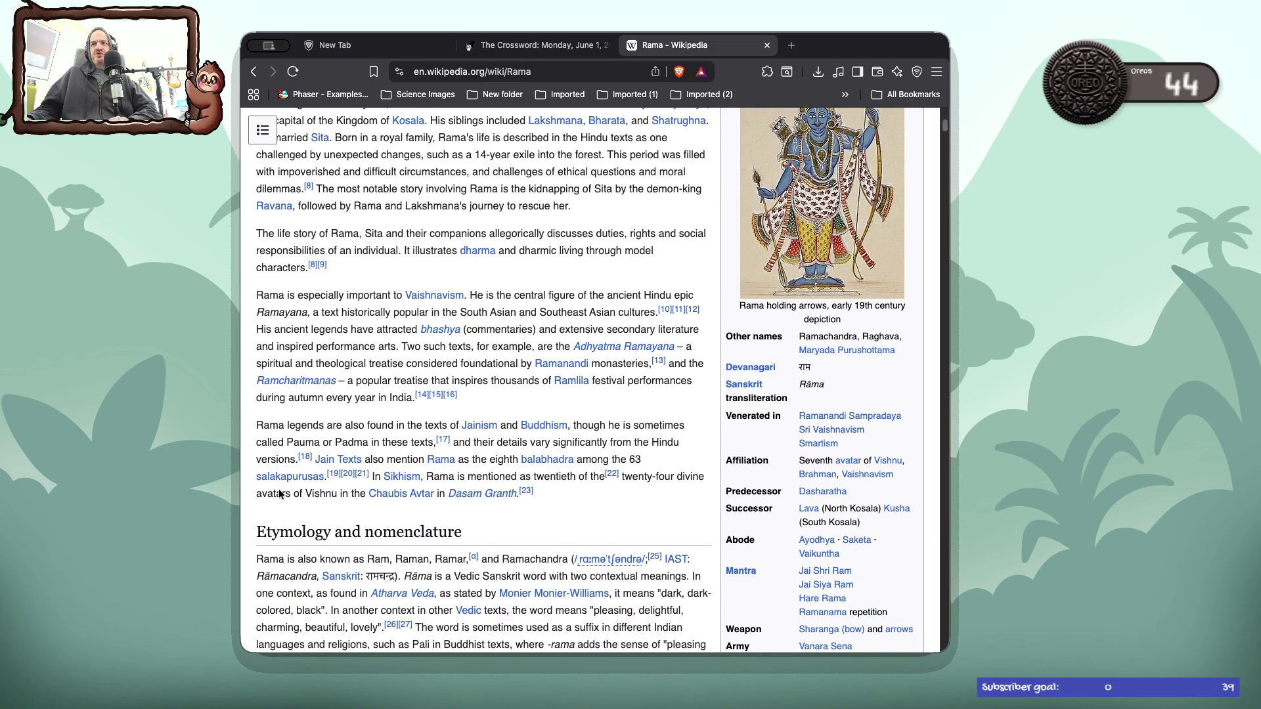
scroll(279, 493, "down", 3)
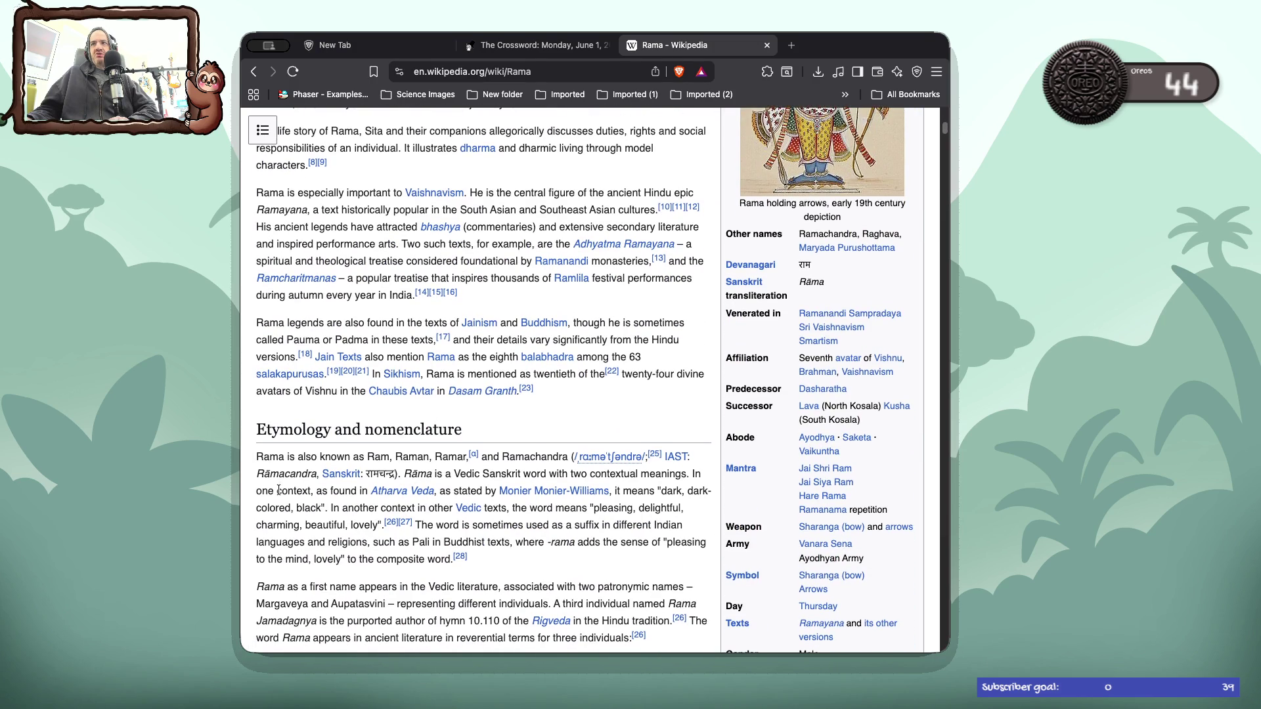
scroll(279, 489, "up", 15)
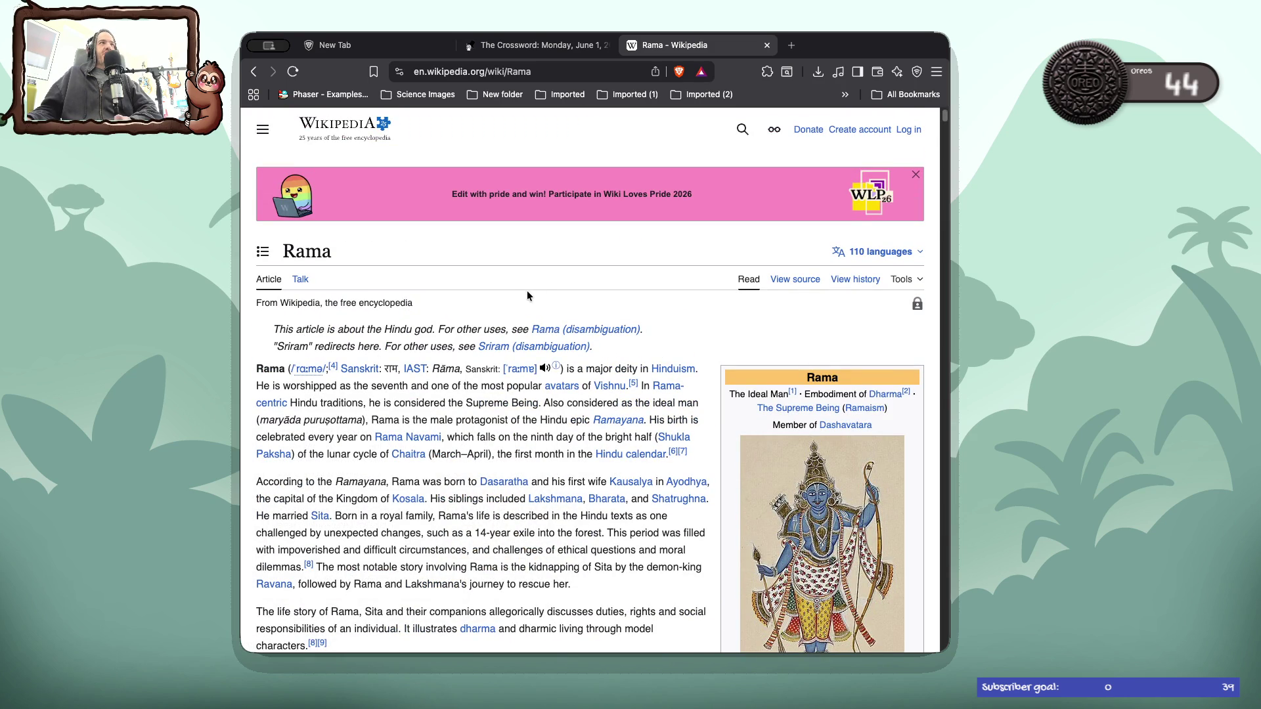
key("super+w")
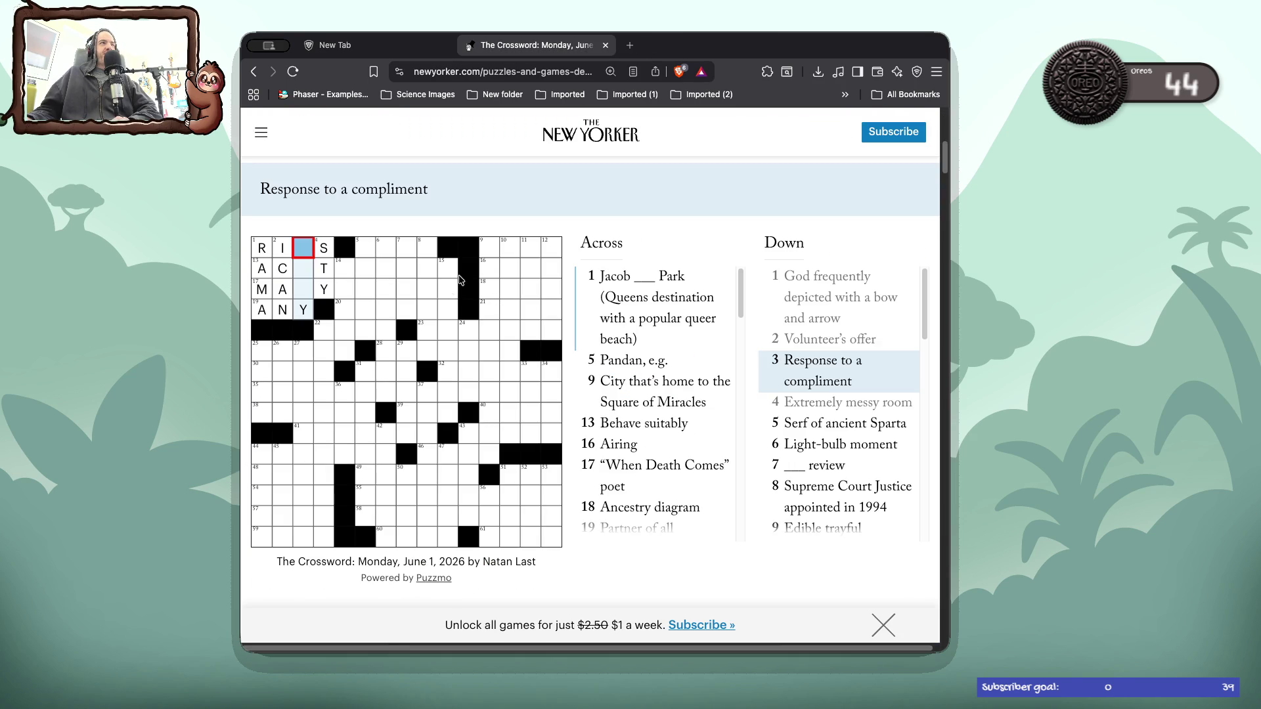
left_click(492, 252)
left_click(492, 252)
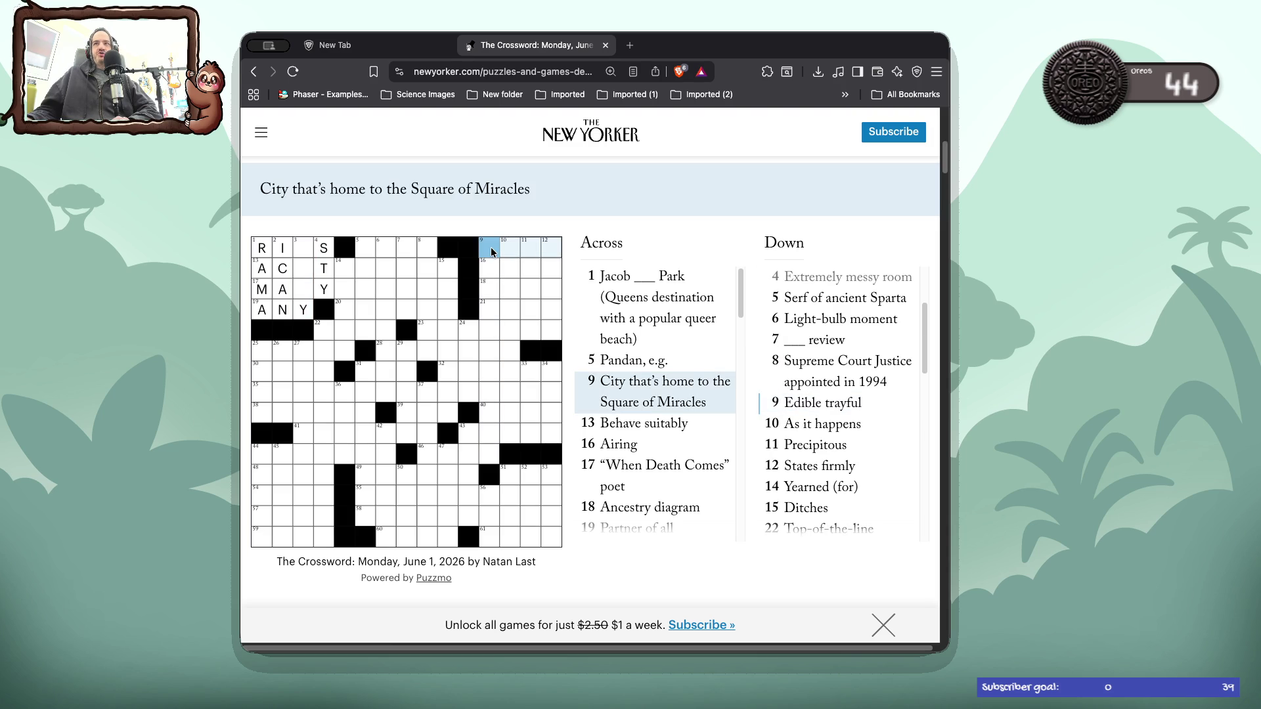
left_click(489, 276)
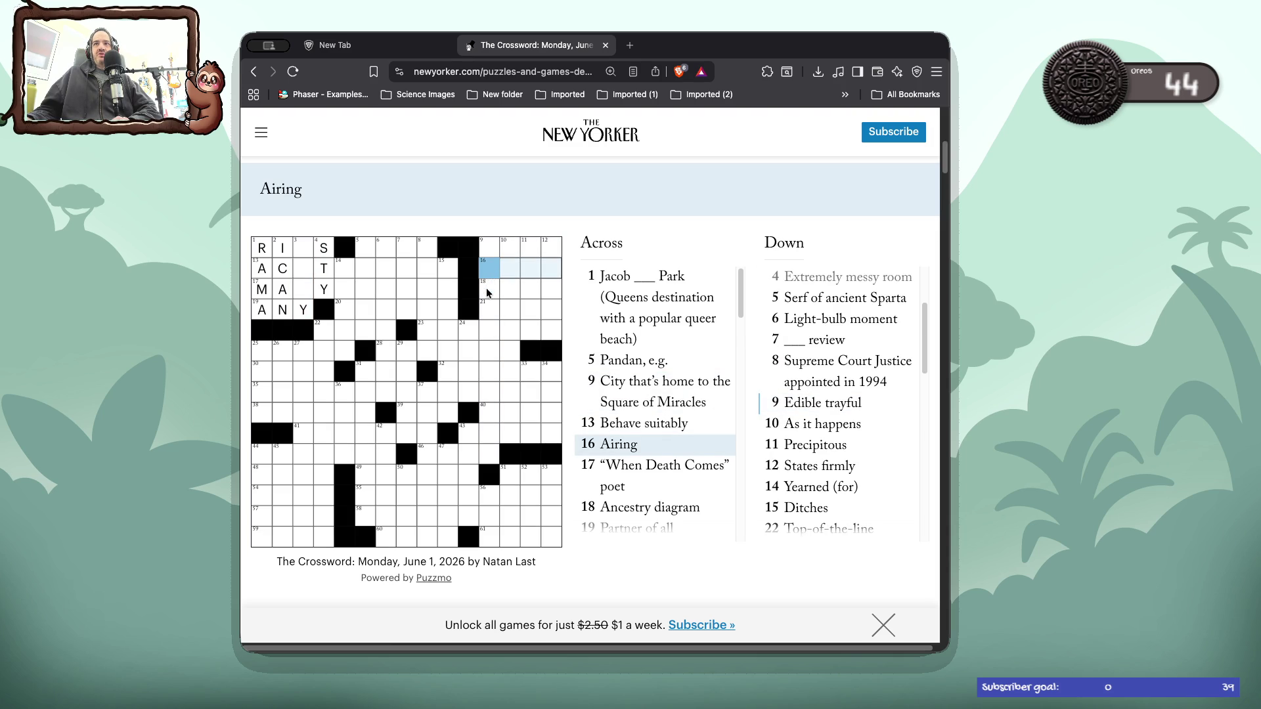
left_click(488, 292)
left_click(551, 252)
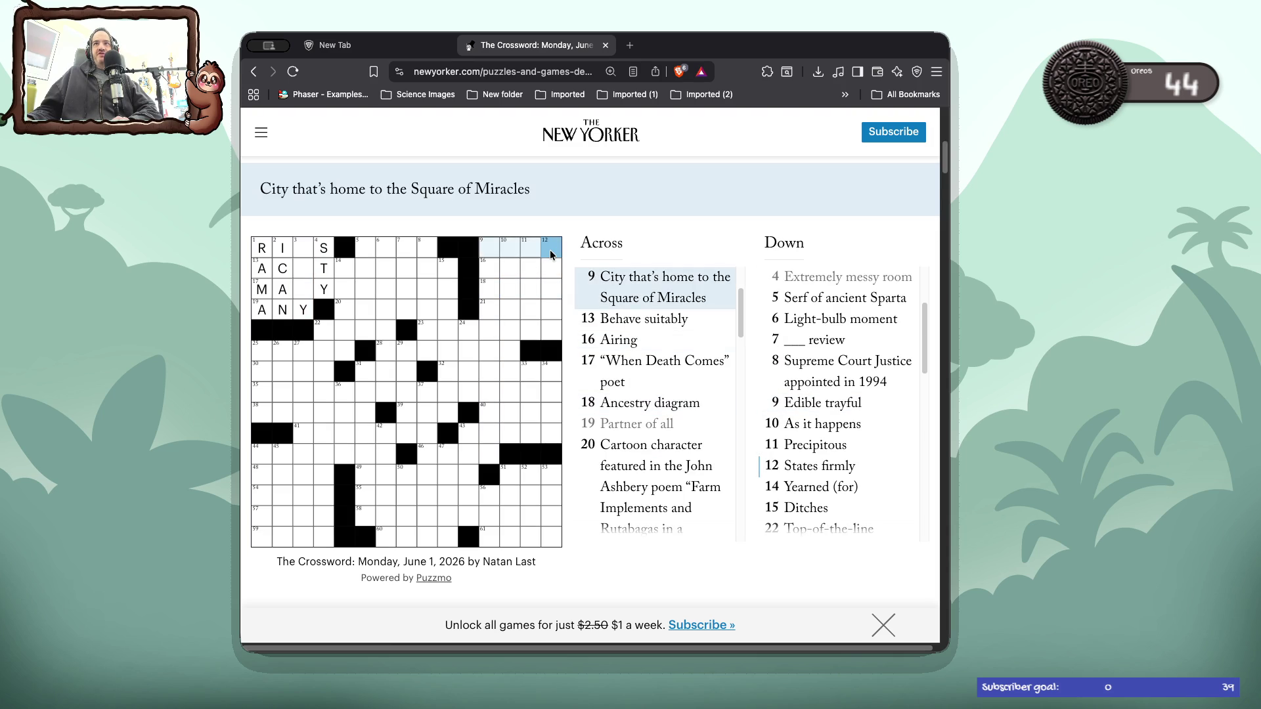
left_click(552, 253)
left_click(525, 253)
type("RA")
left_click(299, 270)
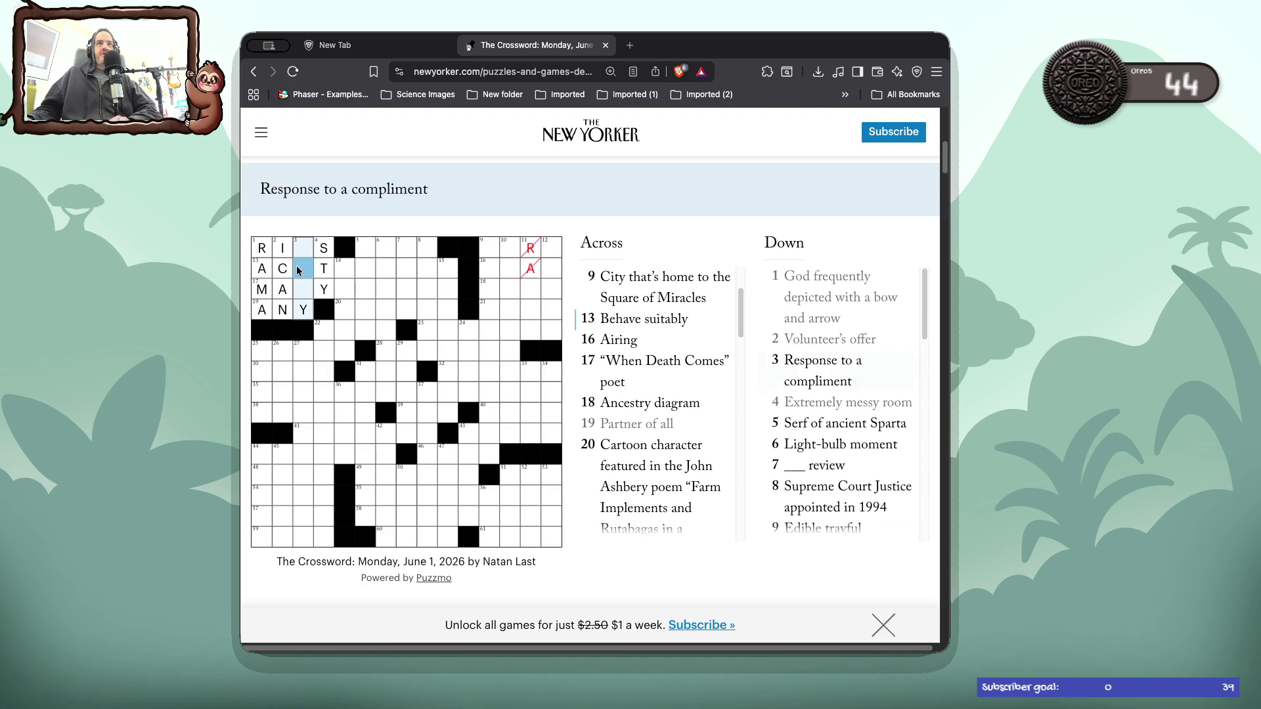
left_click(300, 270)
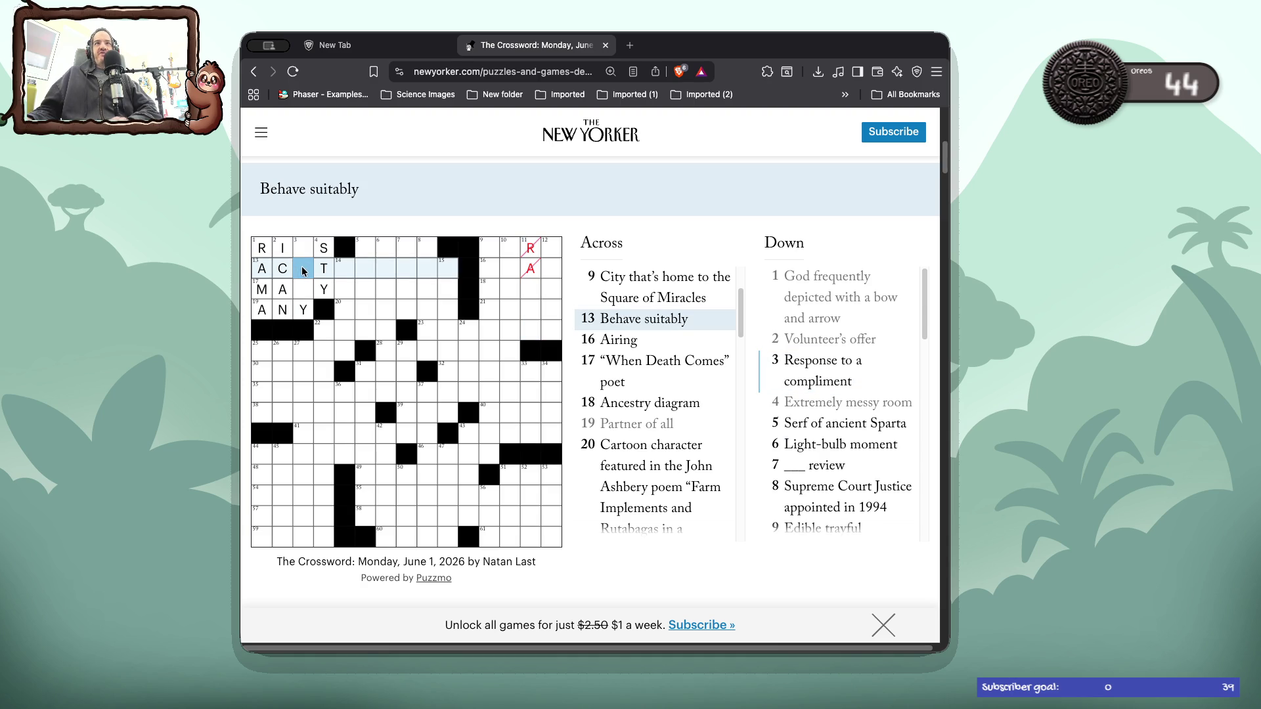
type("T")
left_click(308, 291)
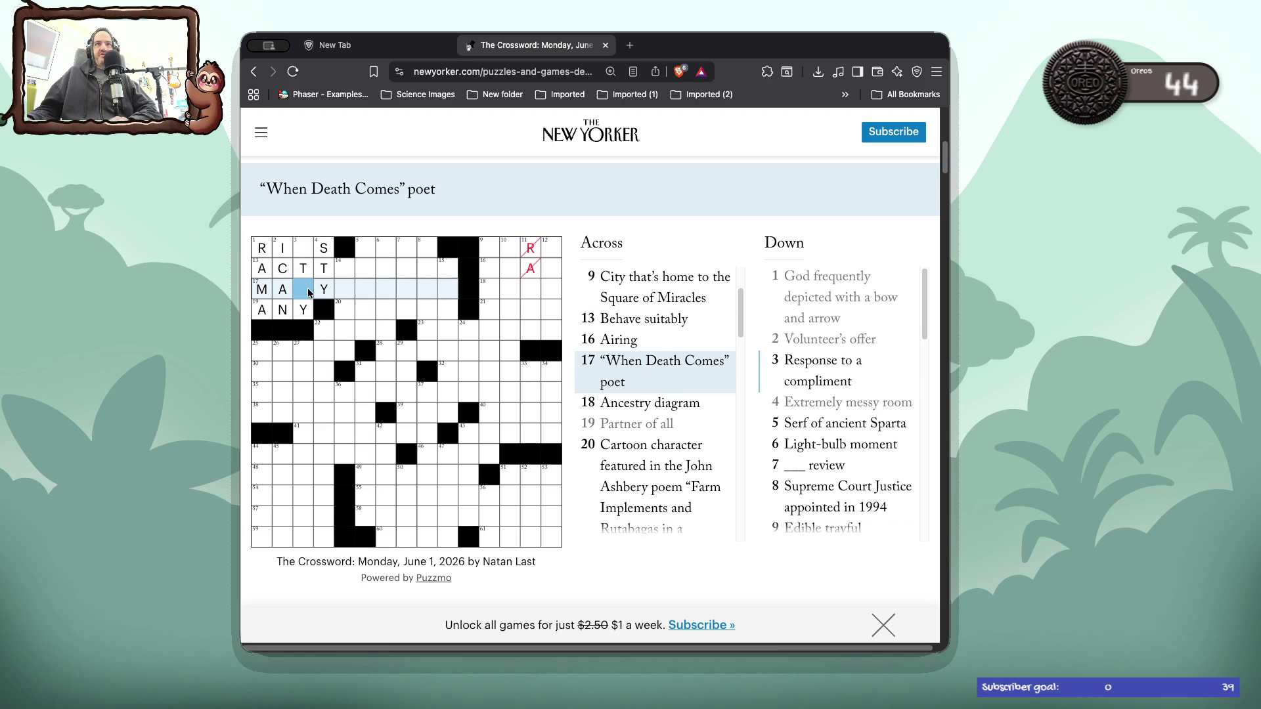
type("R")
left_click(341, 269)
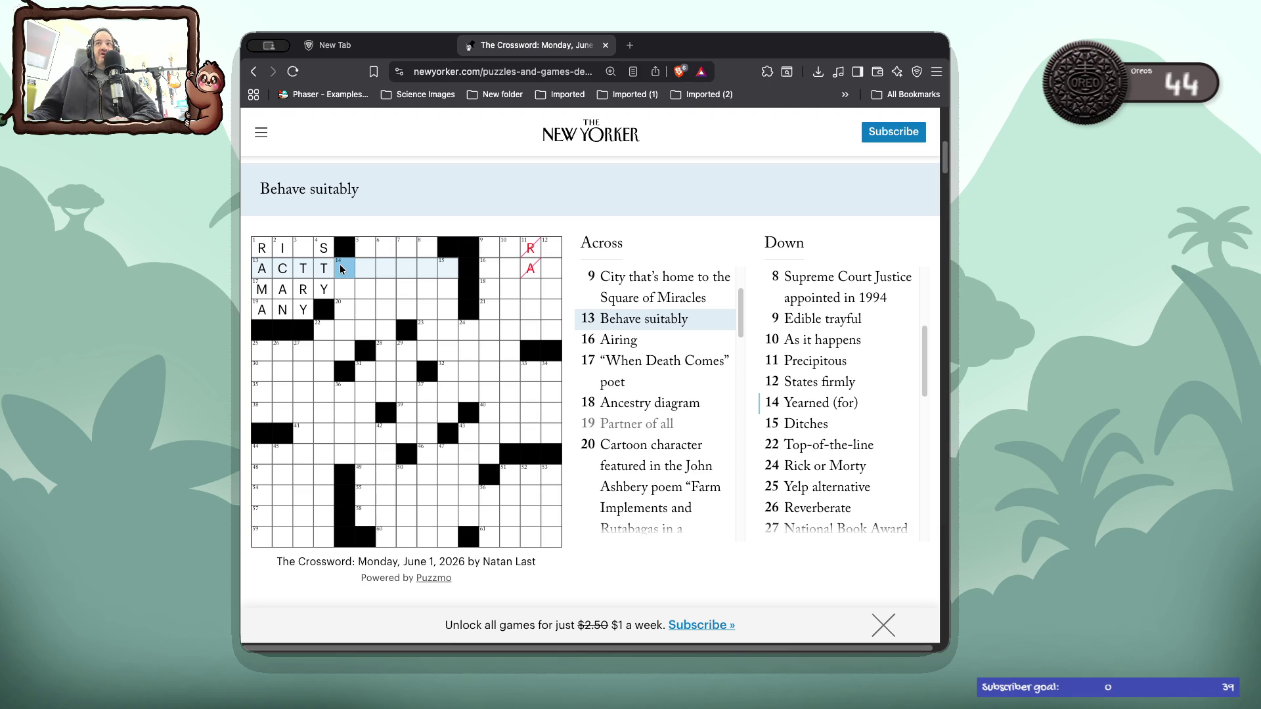
left_click(490, 272)
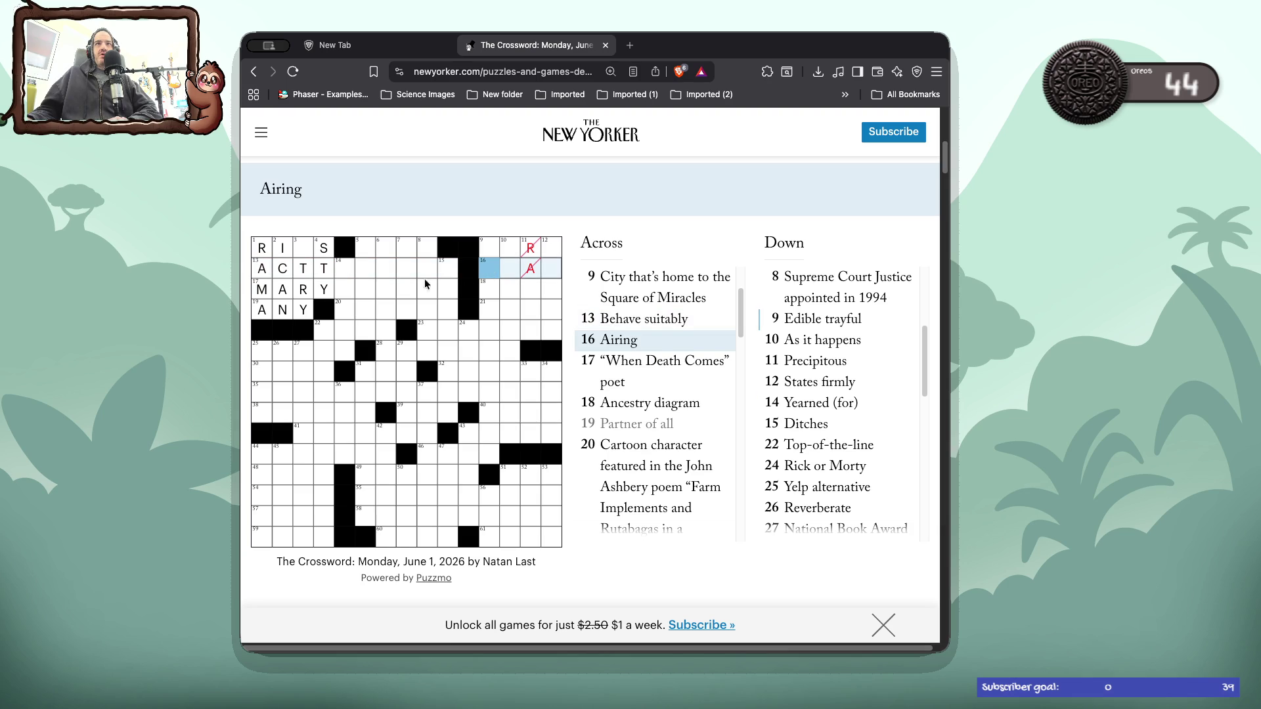
left_click(336, 294)
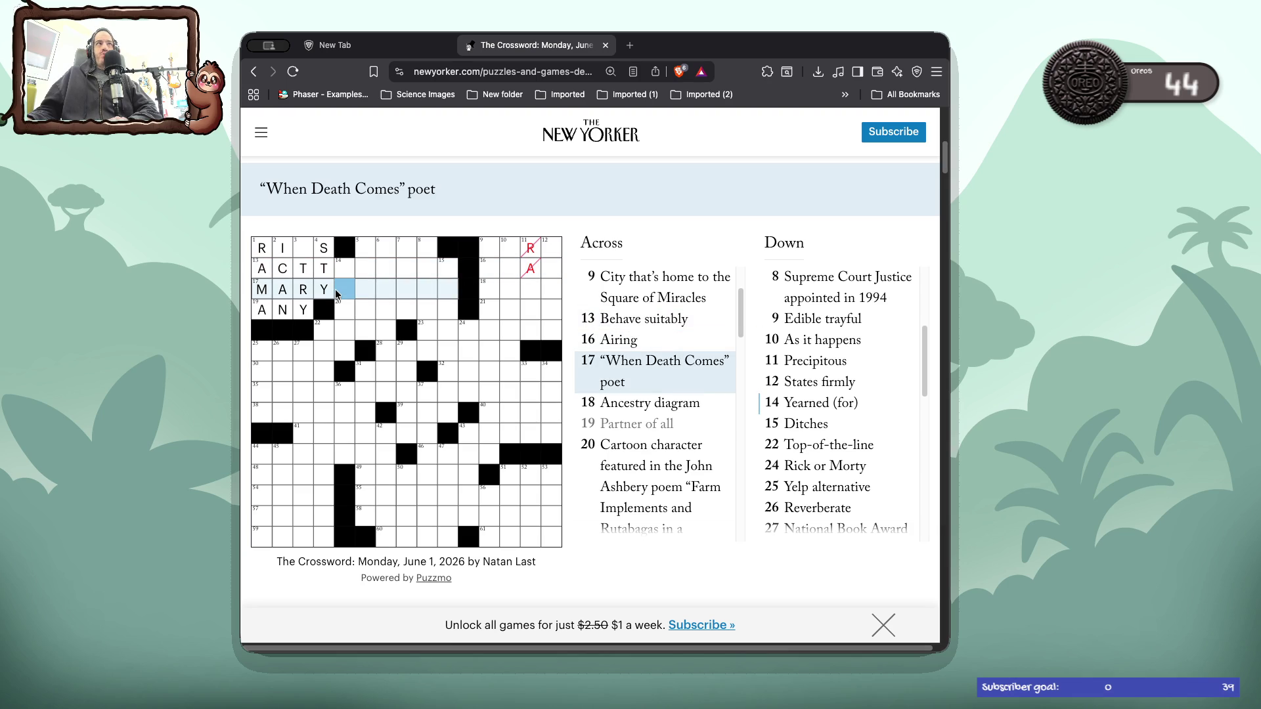
left_click(488, 294)
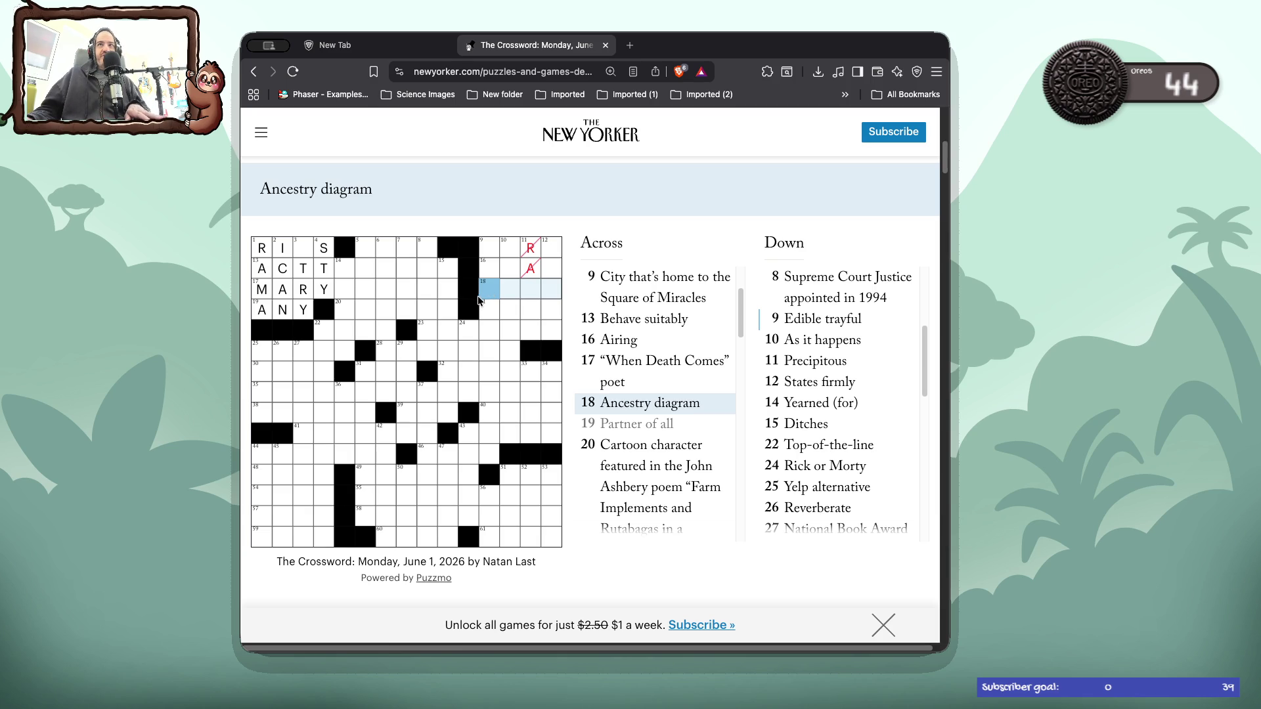
- Enter TREE at 18 Across and clear the wrong R and A in column 11
type("TREE")
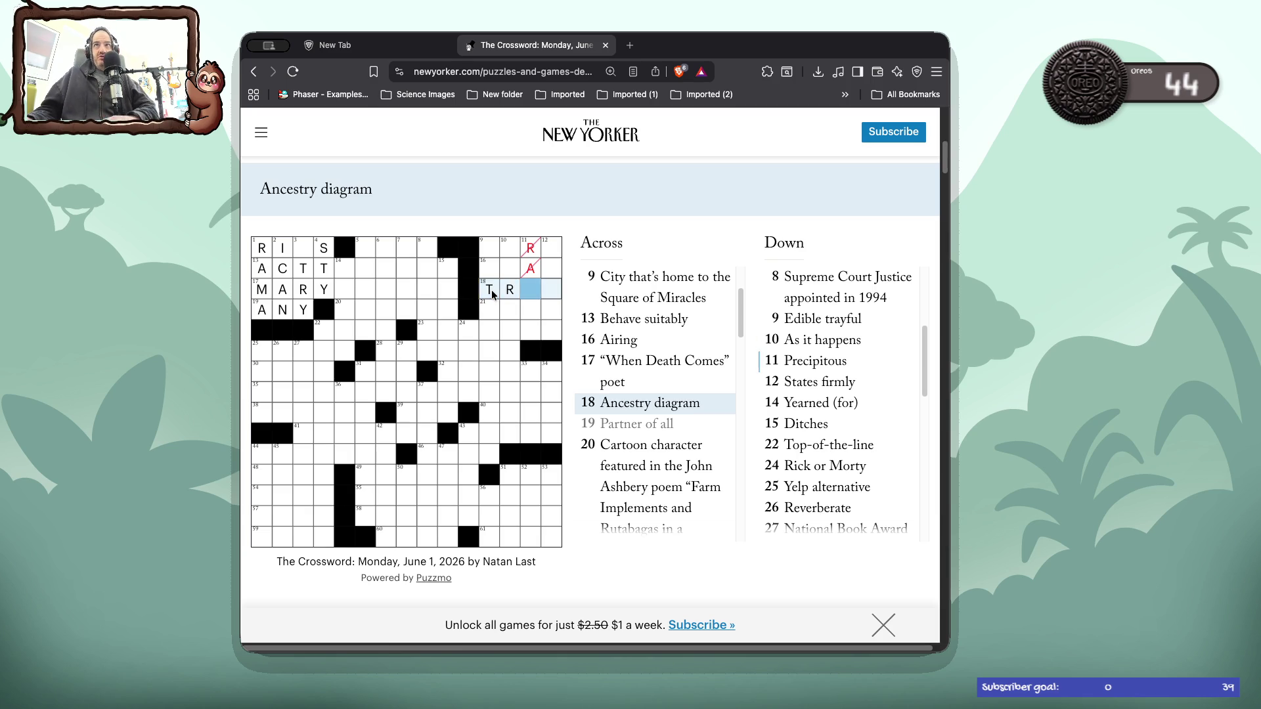
left_click(530, 275)
key("BackSpace")
key("BackSpace")
left_click(486, 297)
left_click(486, 297)
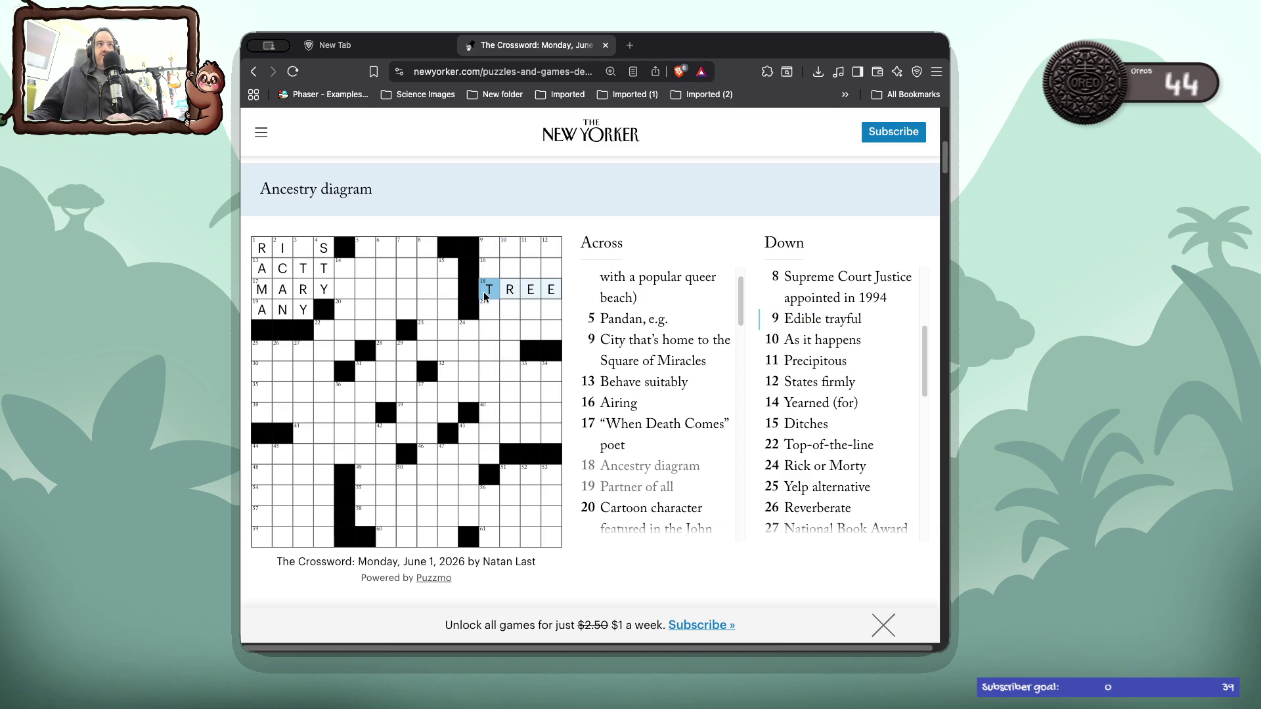
- Add HEPART to complete ACT THE PART at 13 Across, then select 14 Down
left_click(339, 275)
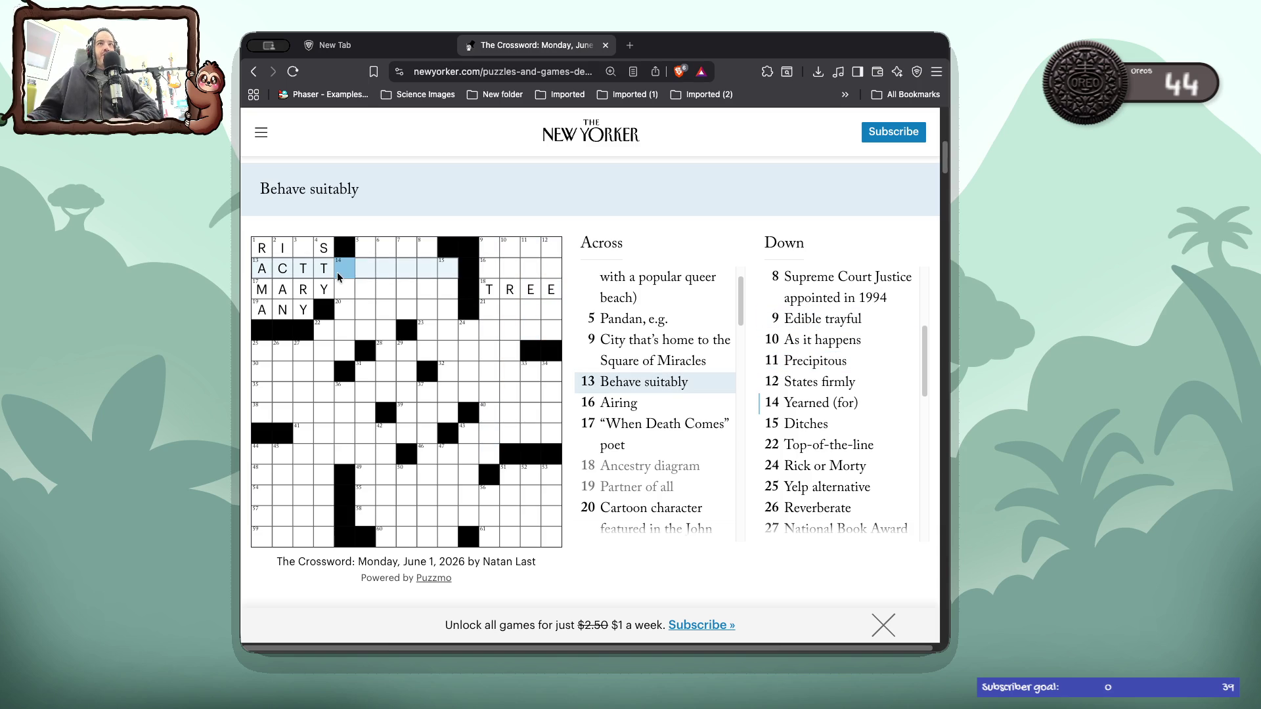
type("HEPART")
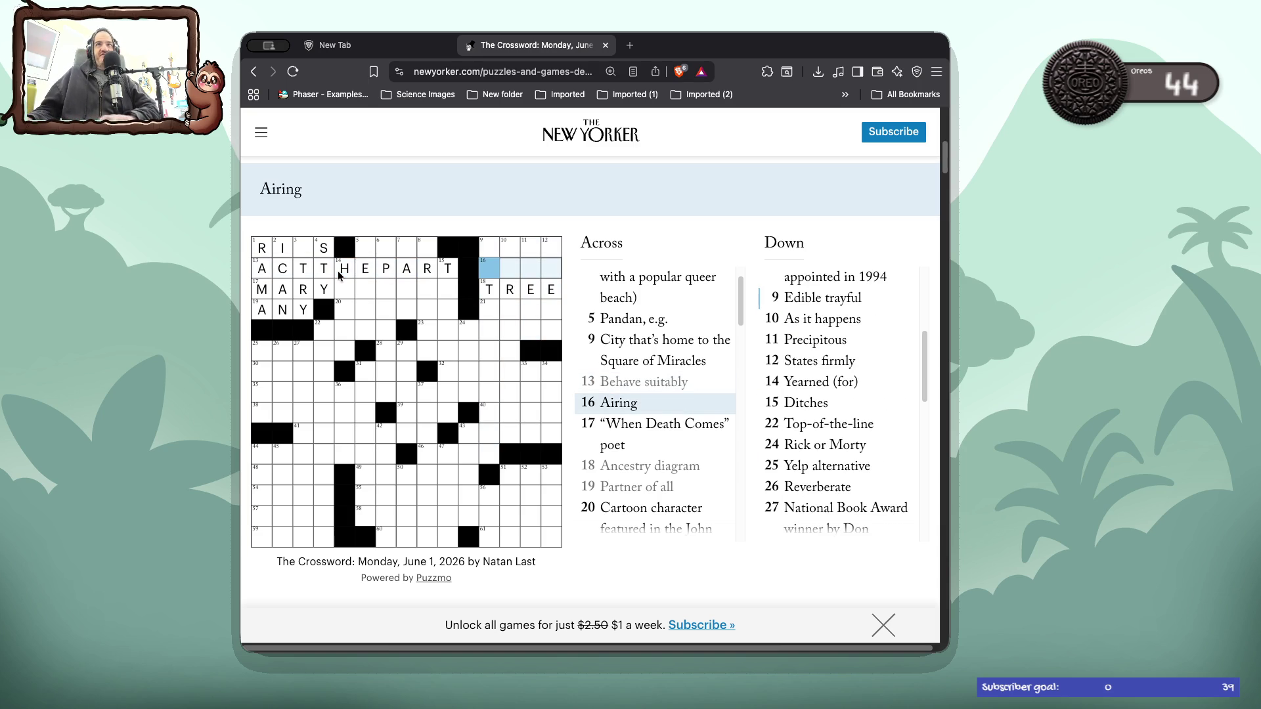
left_click(350, 286)
left_click(350, 287)
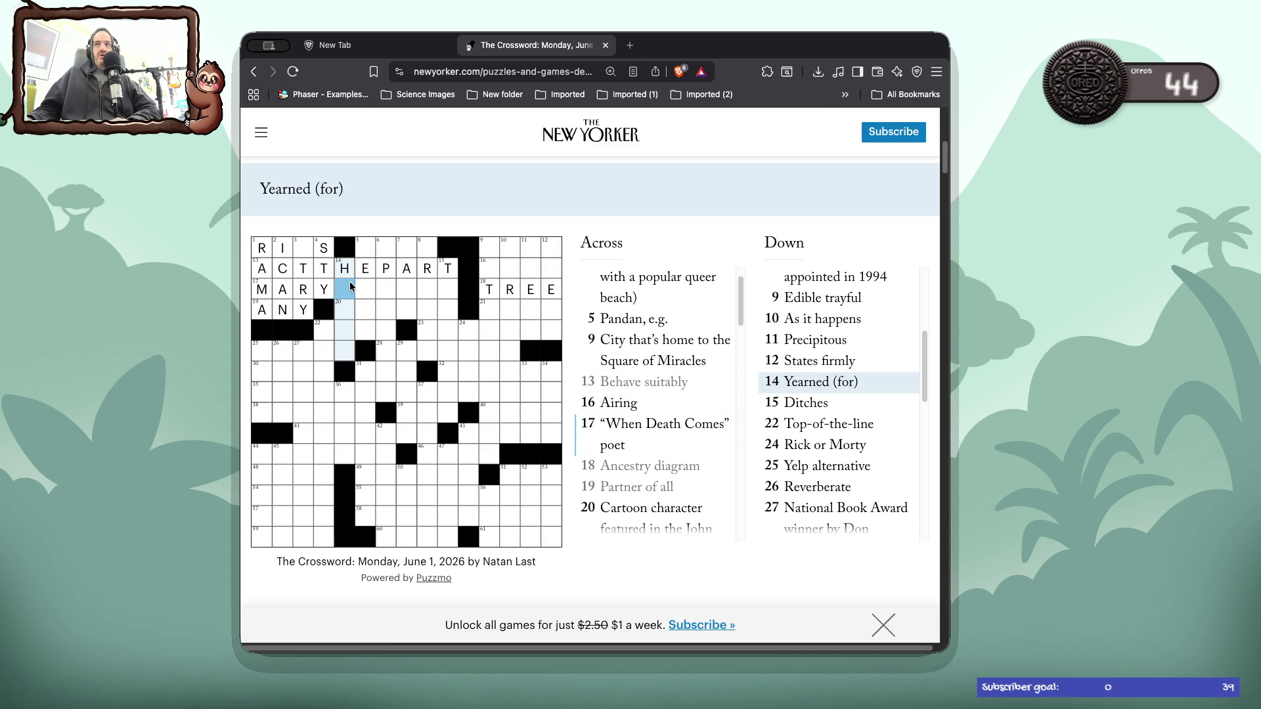
- Check the 5, 6, 7, 8 and 15 Down clues along that row
left_click(369, 286)
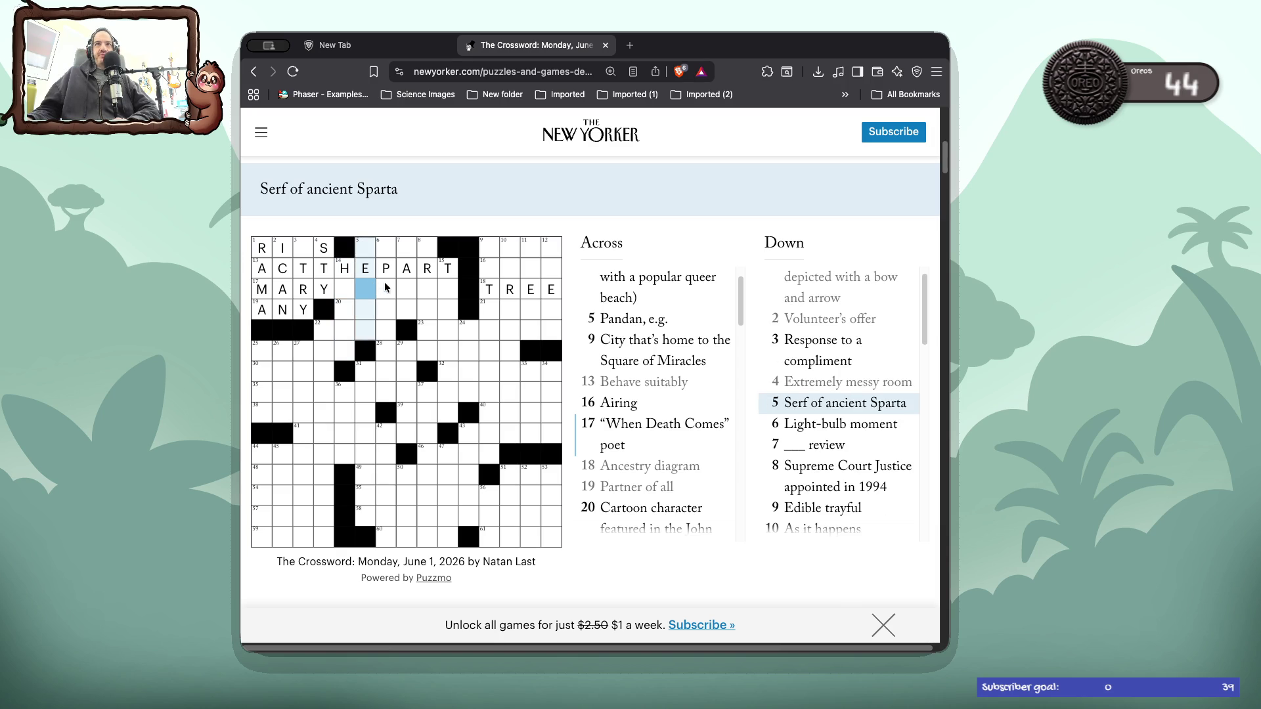
left_click(385, 287)
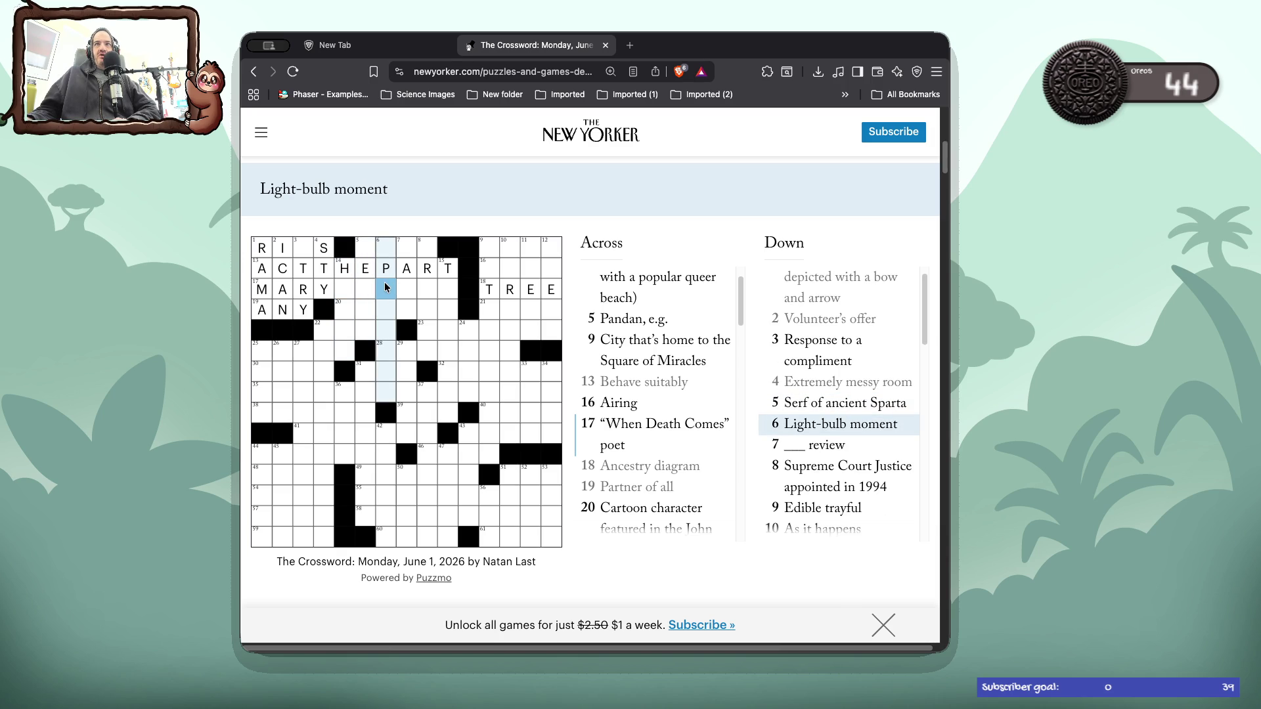
left_click(407, 286)
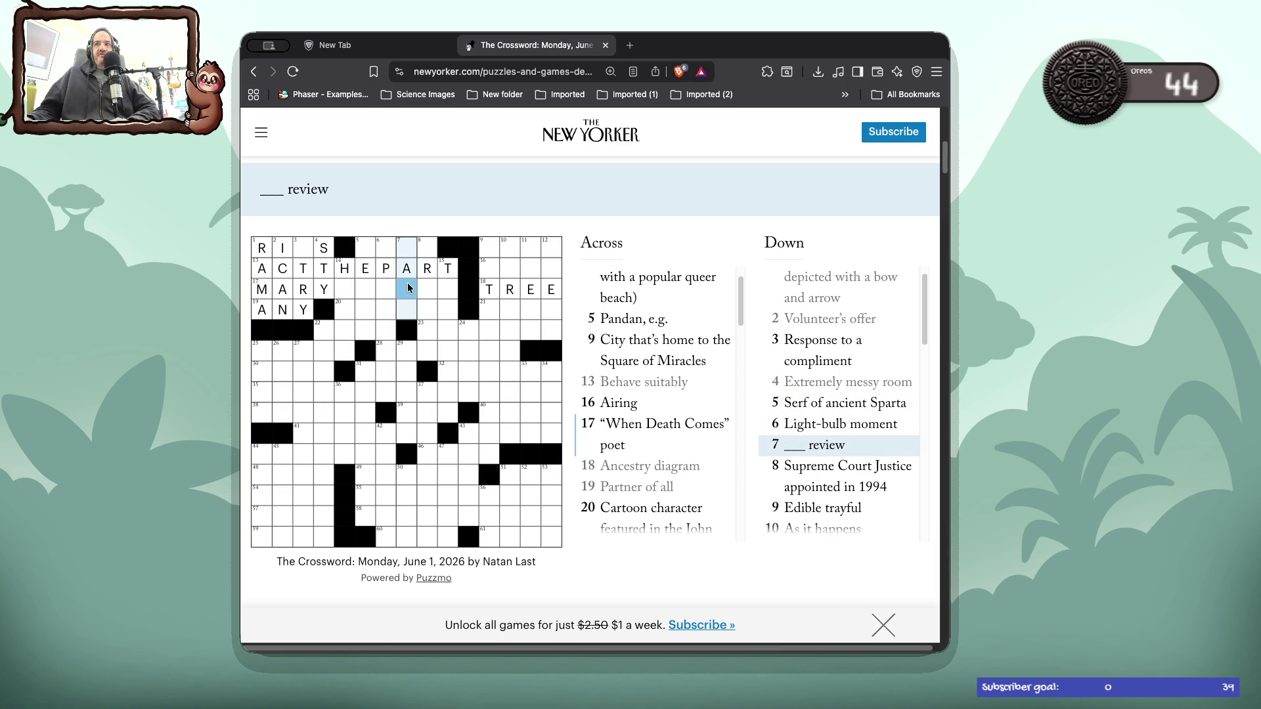
left_click(431, 287)
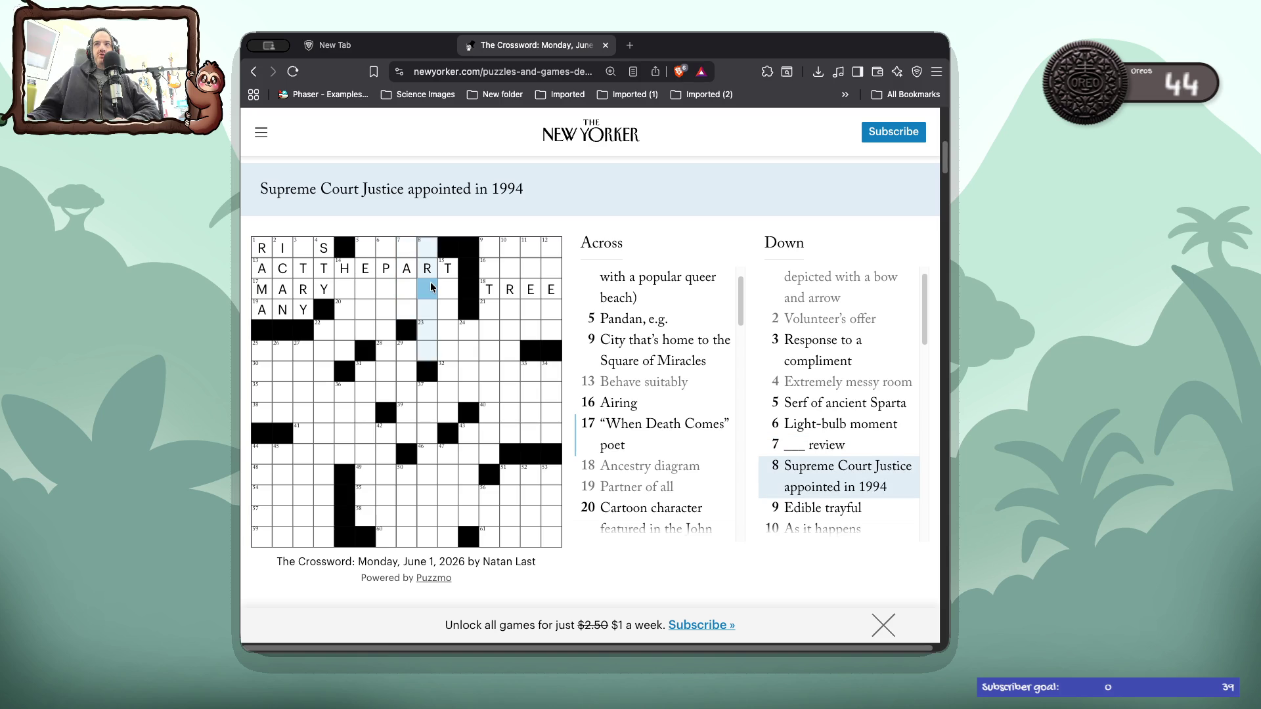
left_click(447, 289)
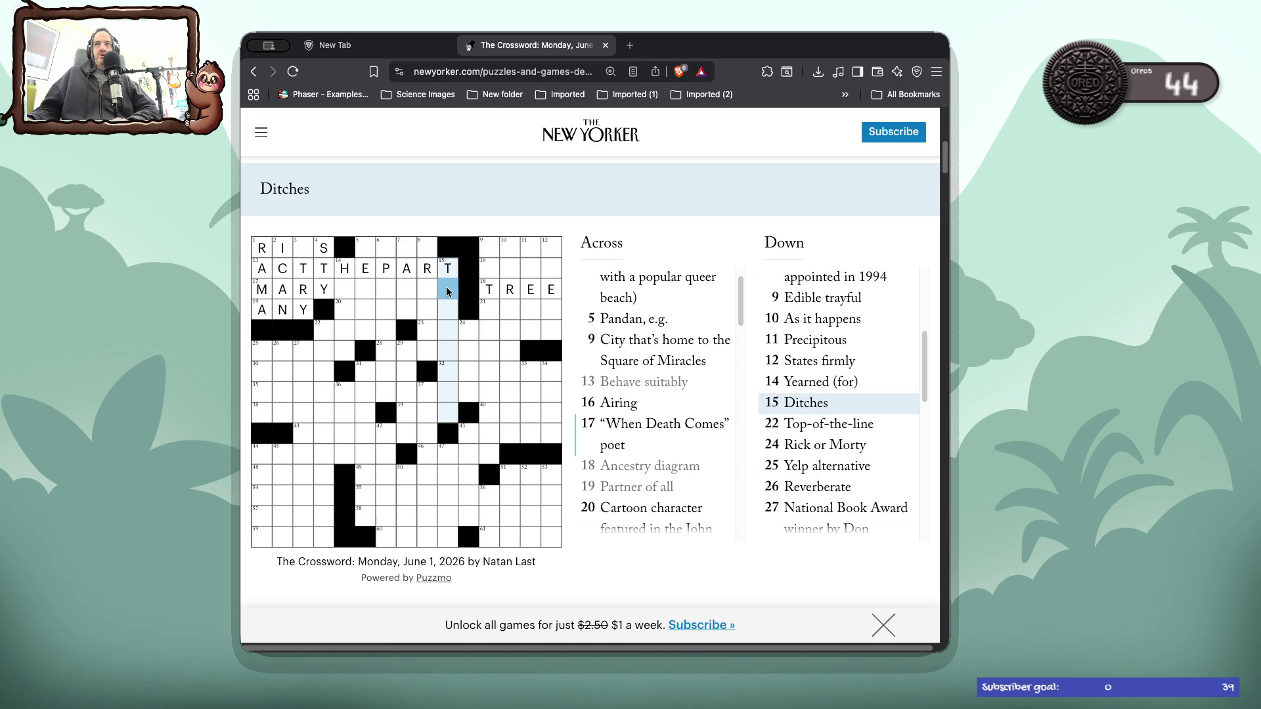
- Enter EPIPHANY at 6 Down, Light-bulb moment
left_click(347, 287)
key("Left")
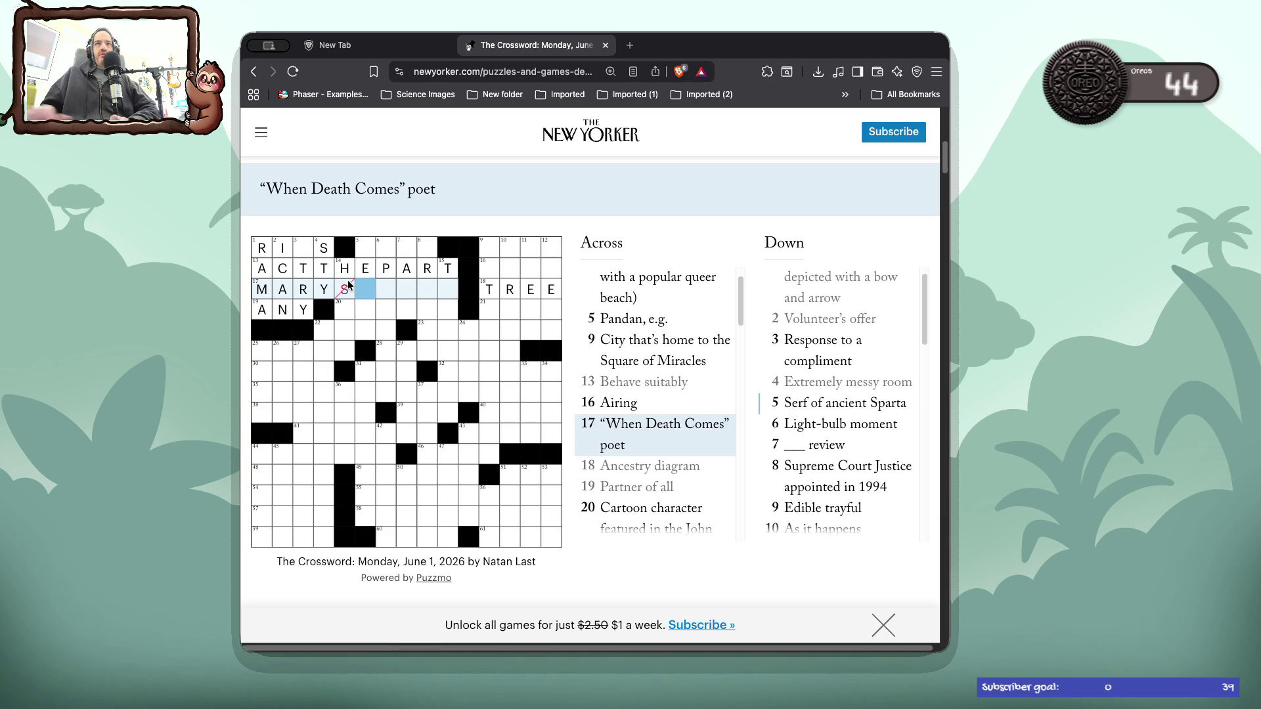
key("Right")
key("Left")
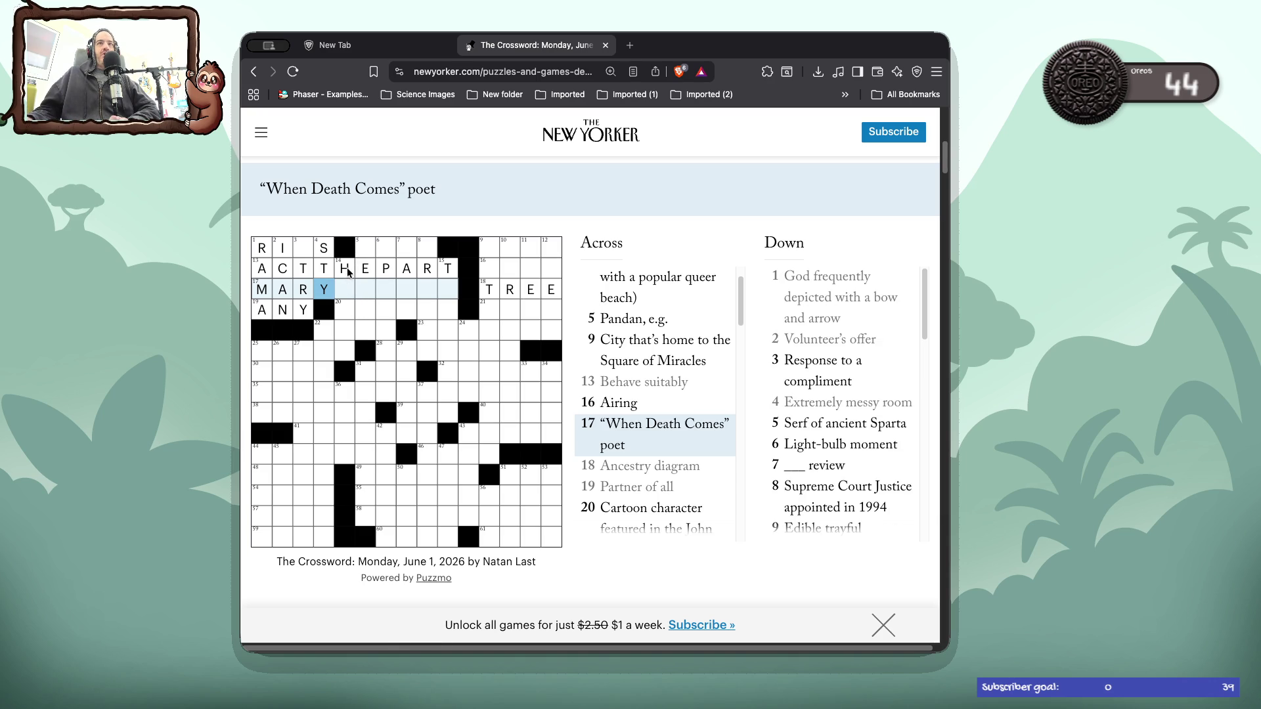
left_click(387, 252)
type("E")
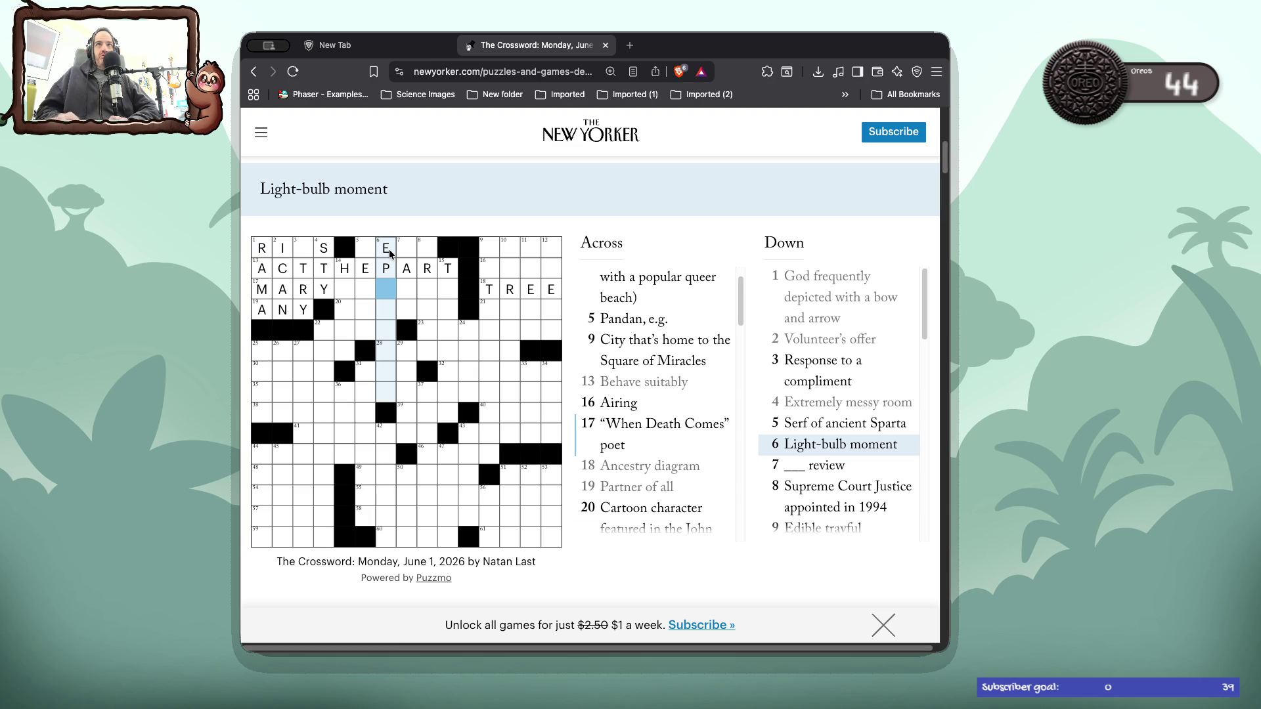
type("HIPHANY")
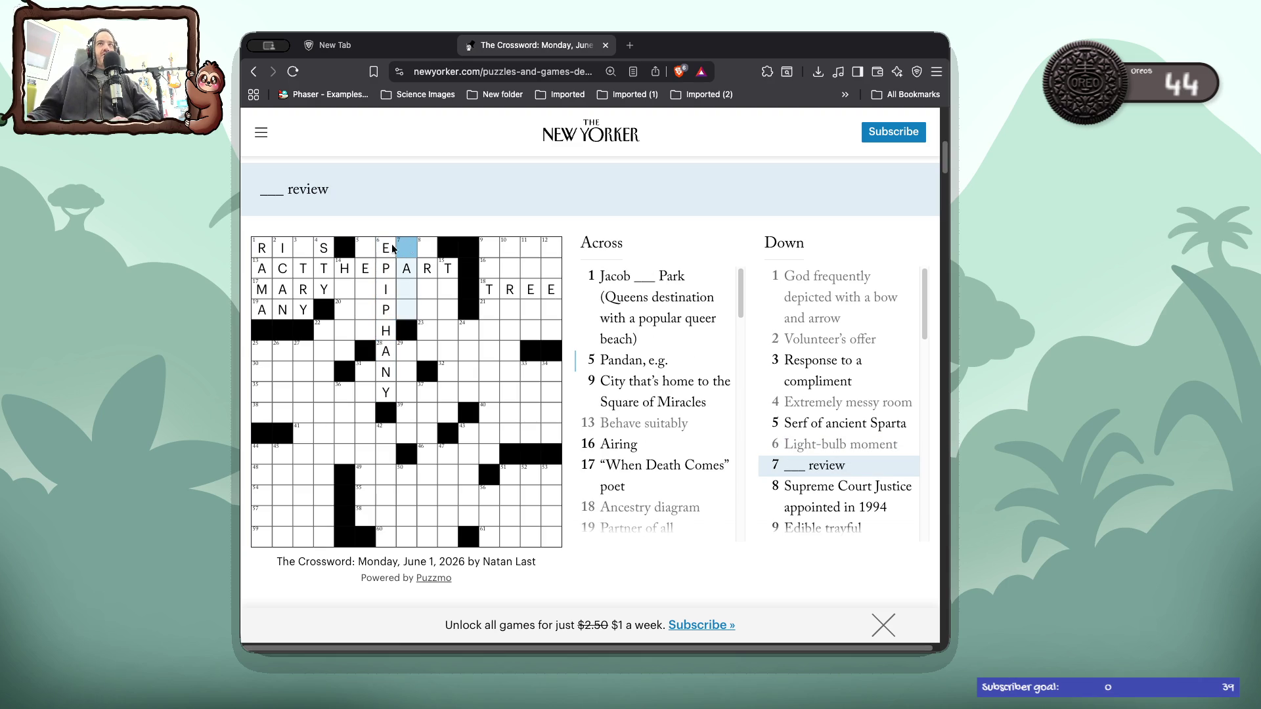
- Add I in the top row's third square, completing ITRY at 3 Down
left_click(306, 248)
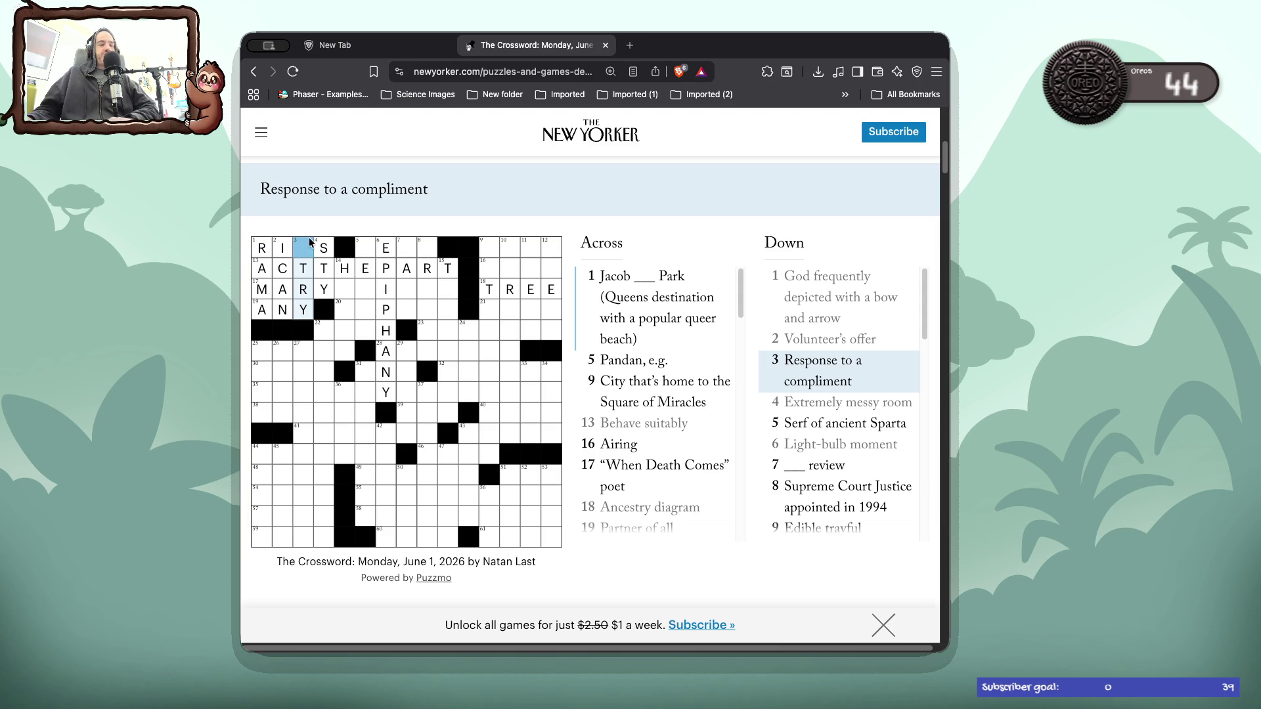
type("I")
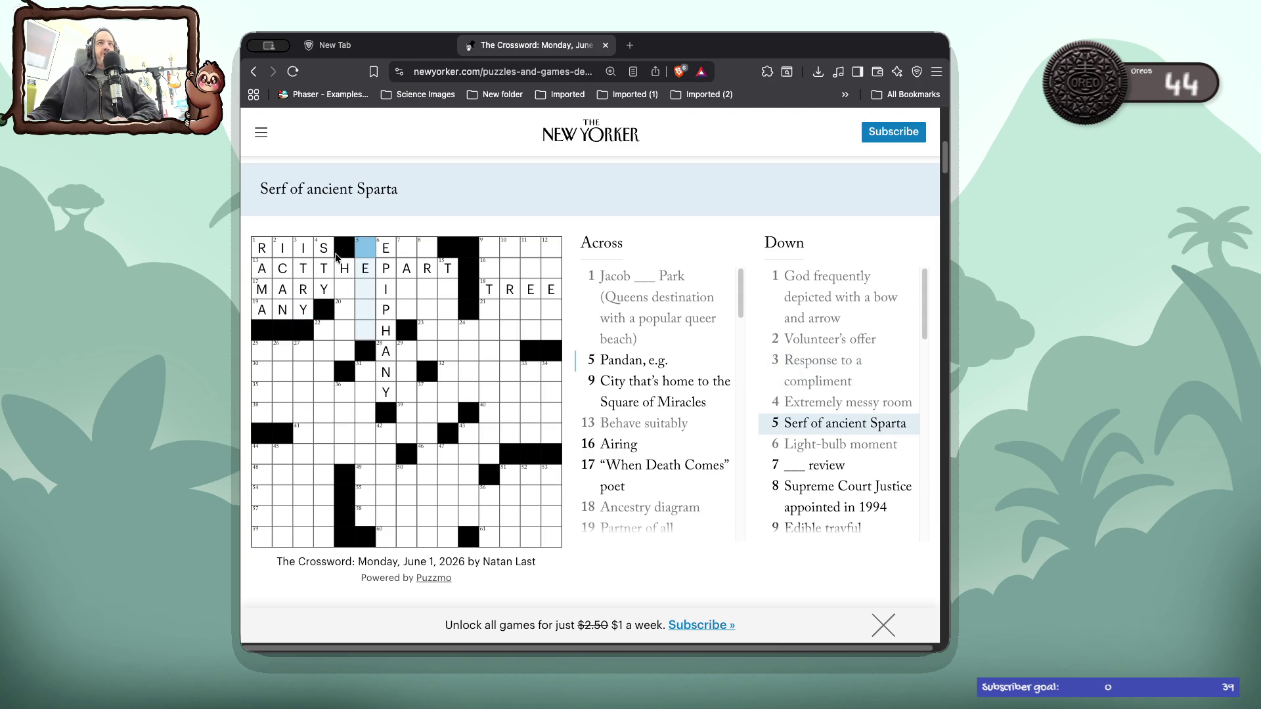
left_click(364, 254)
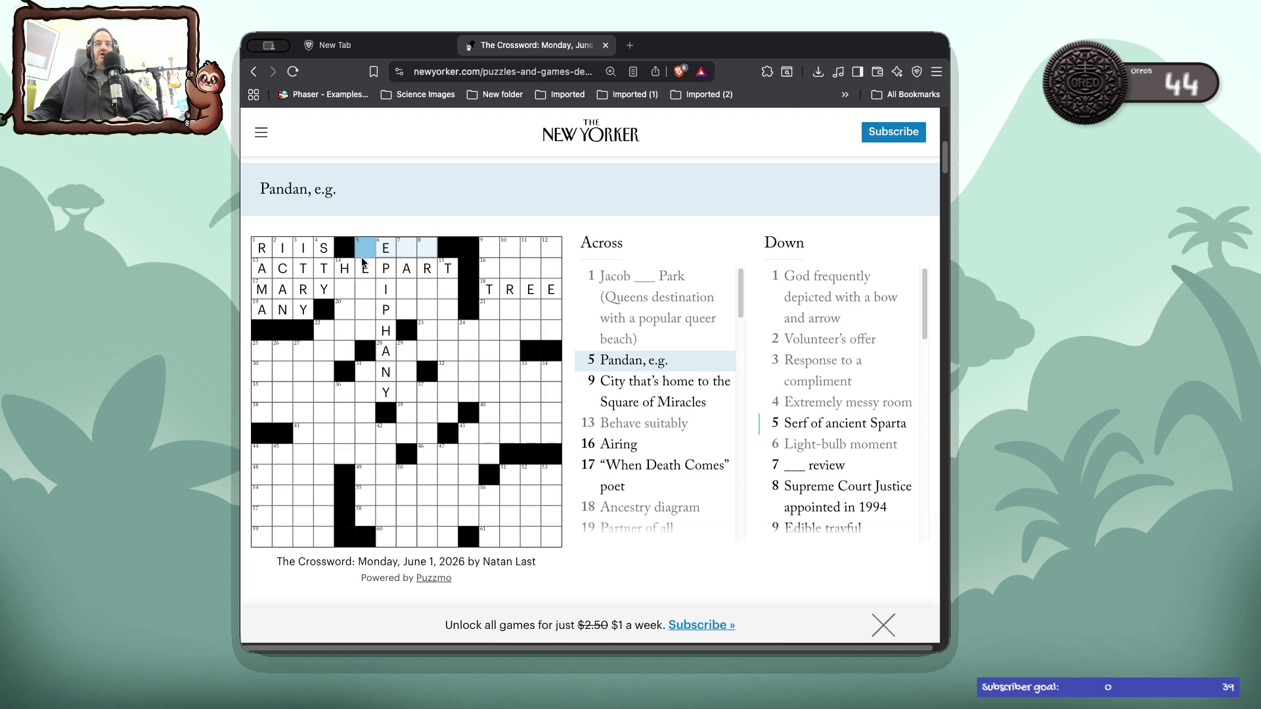
left_click(364, 293)
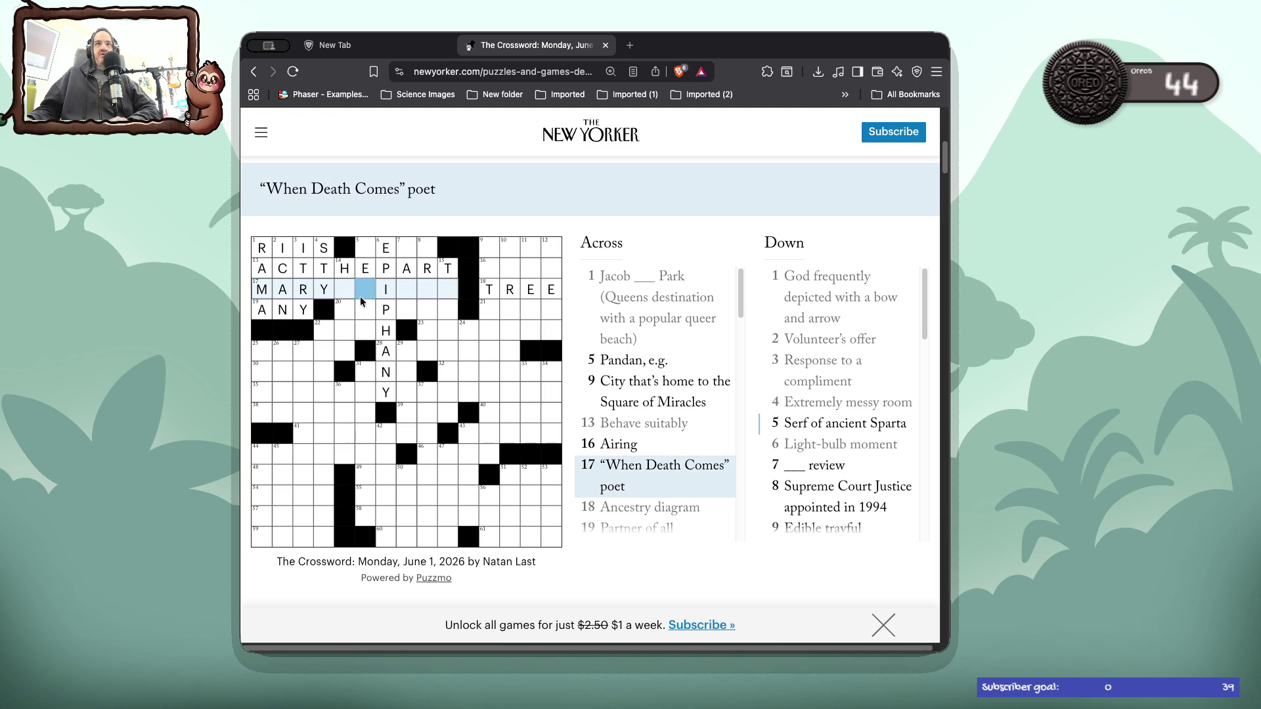
left_click(364, 310)
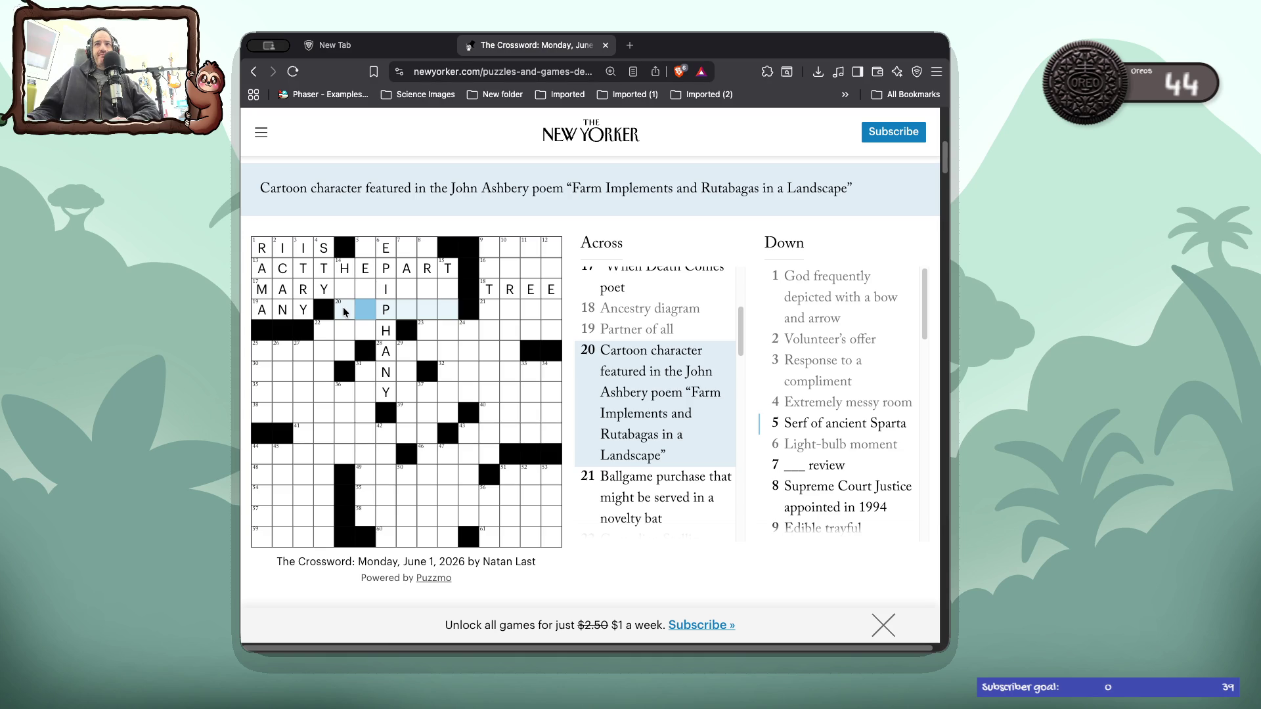
left_click(343, 306)
left_click(343, 306)
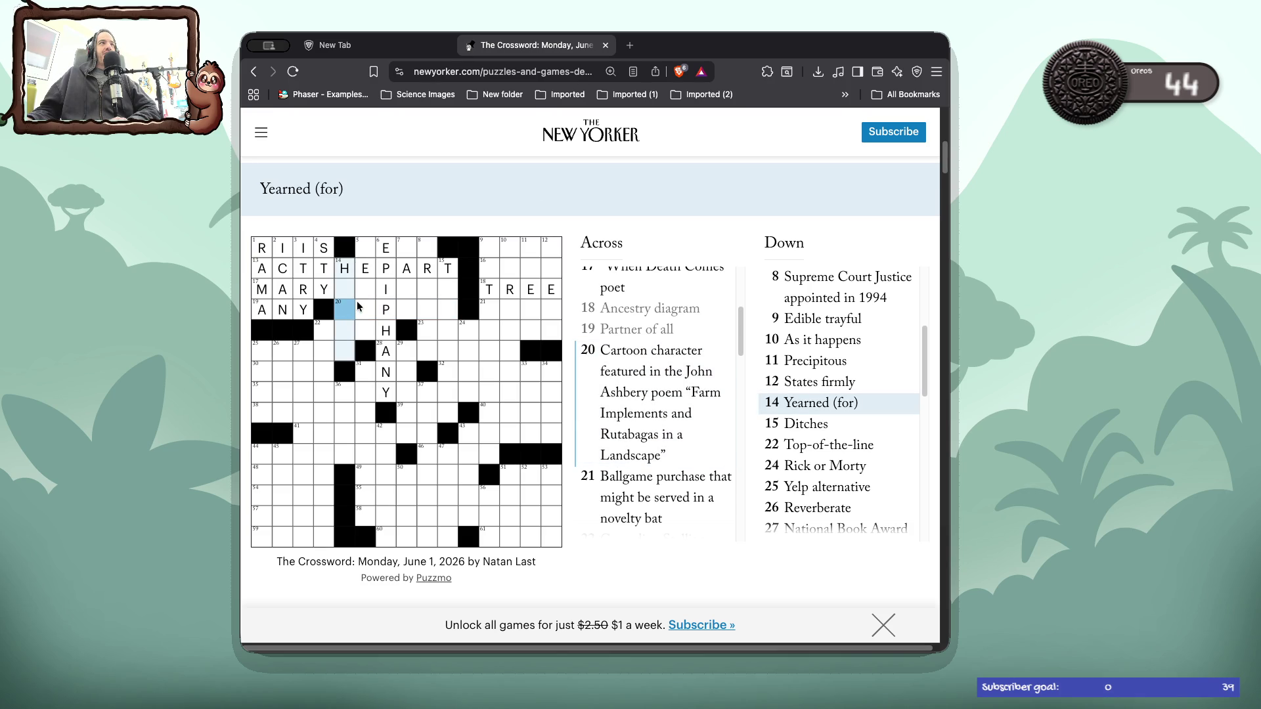
left_click(345, 284)
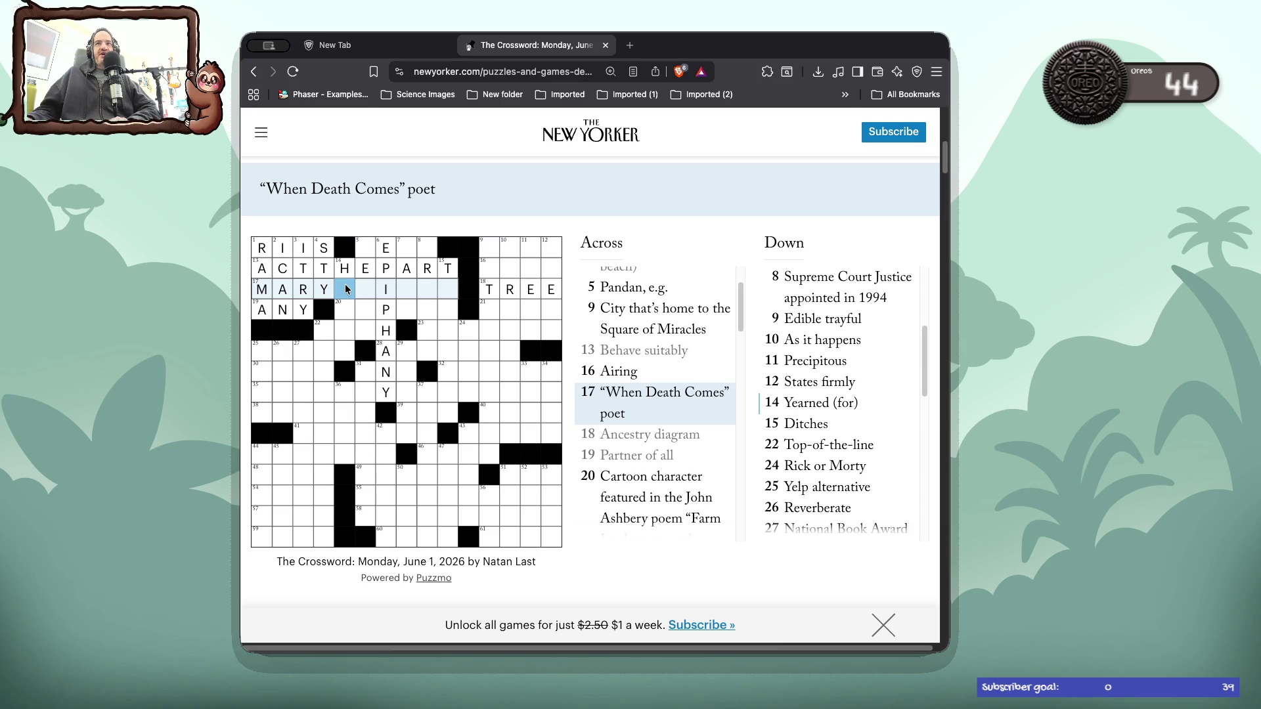
left_click(345, 284)
left_click(366, 285)
left_click(368, 285)
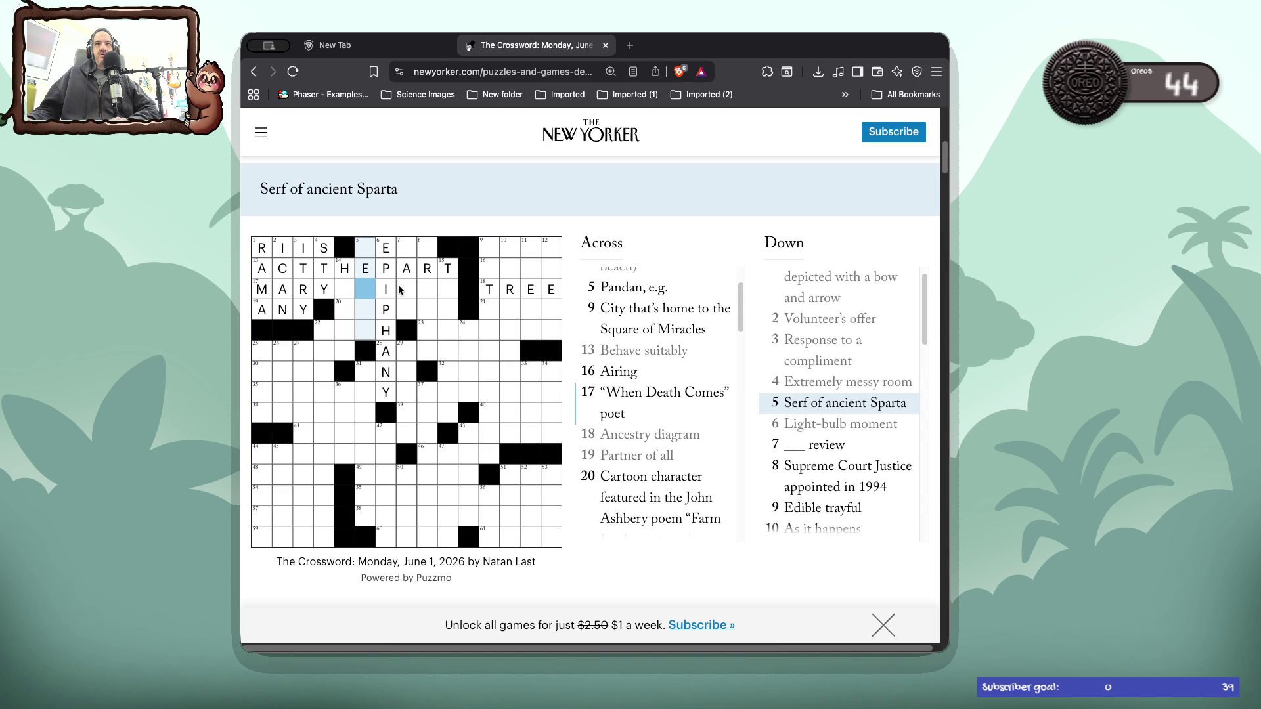
left_click(399, 287)
left_click(427, 289)
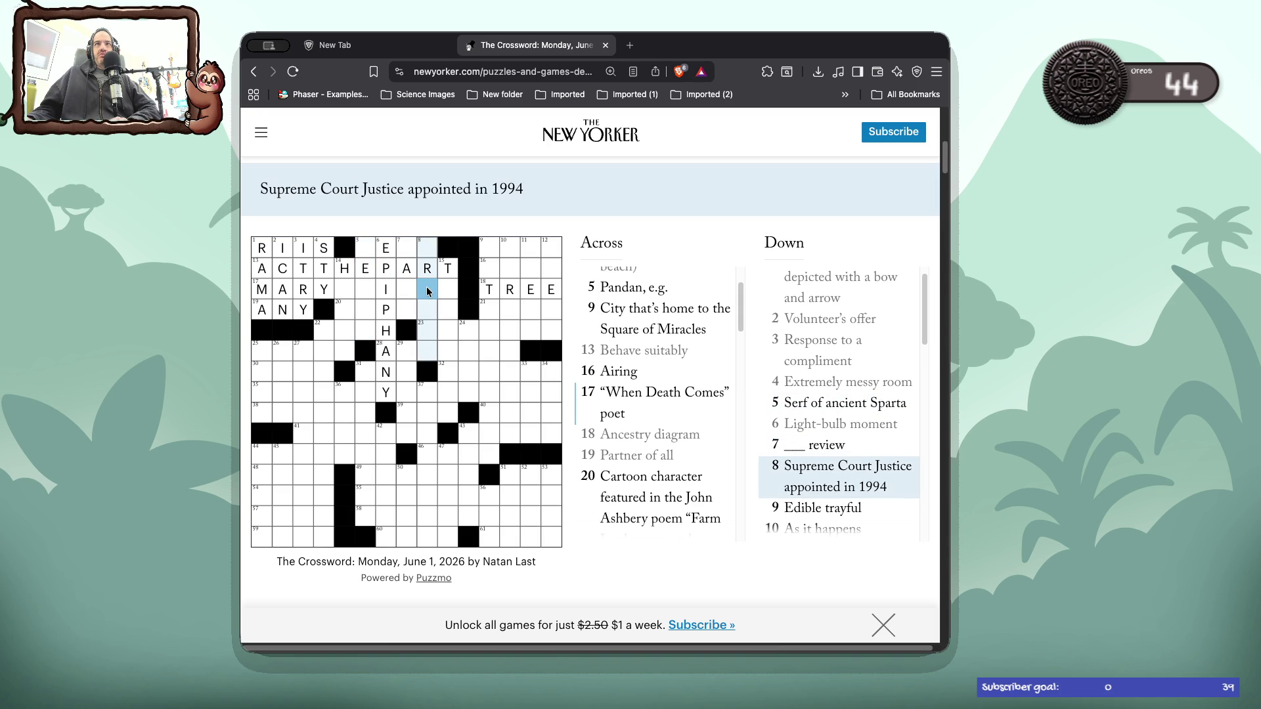
left_click(427, 289)
key("Tab")
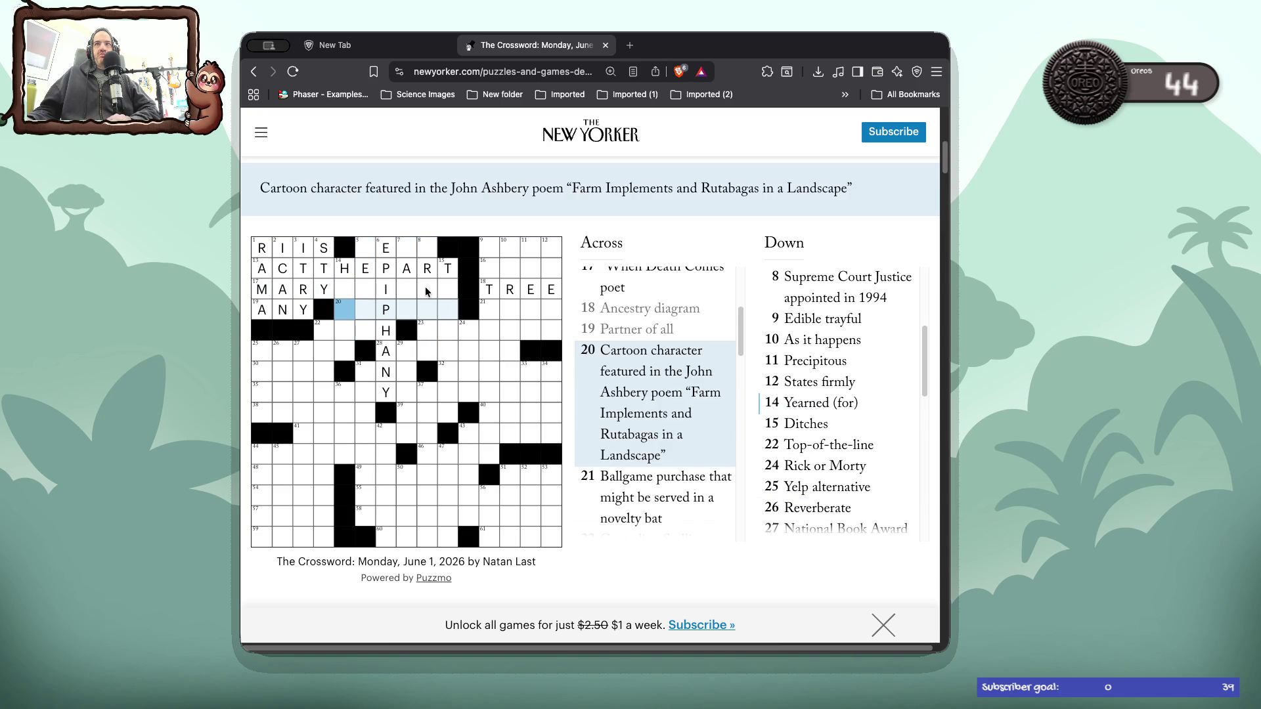
key("Tab")
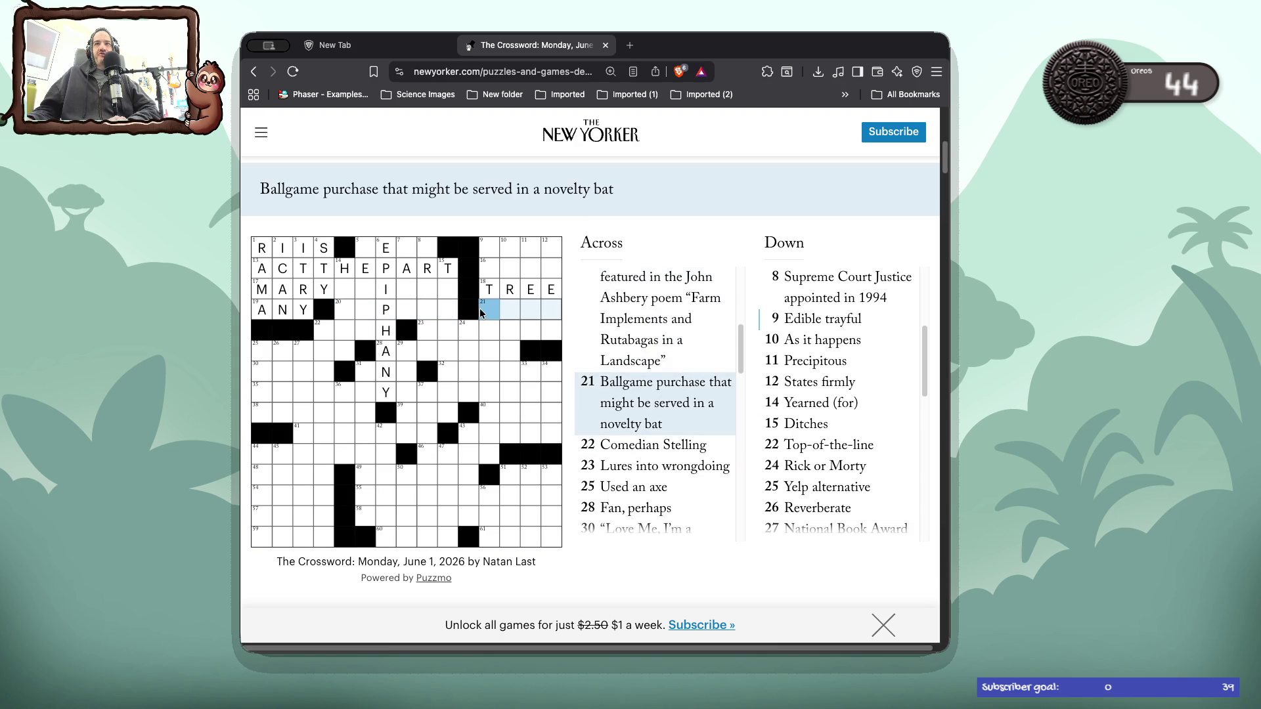
- Enter BEER at 21 Across, then browse the 12–9 Down clues and jump to 25 Across
type("bee")
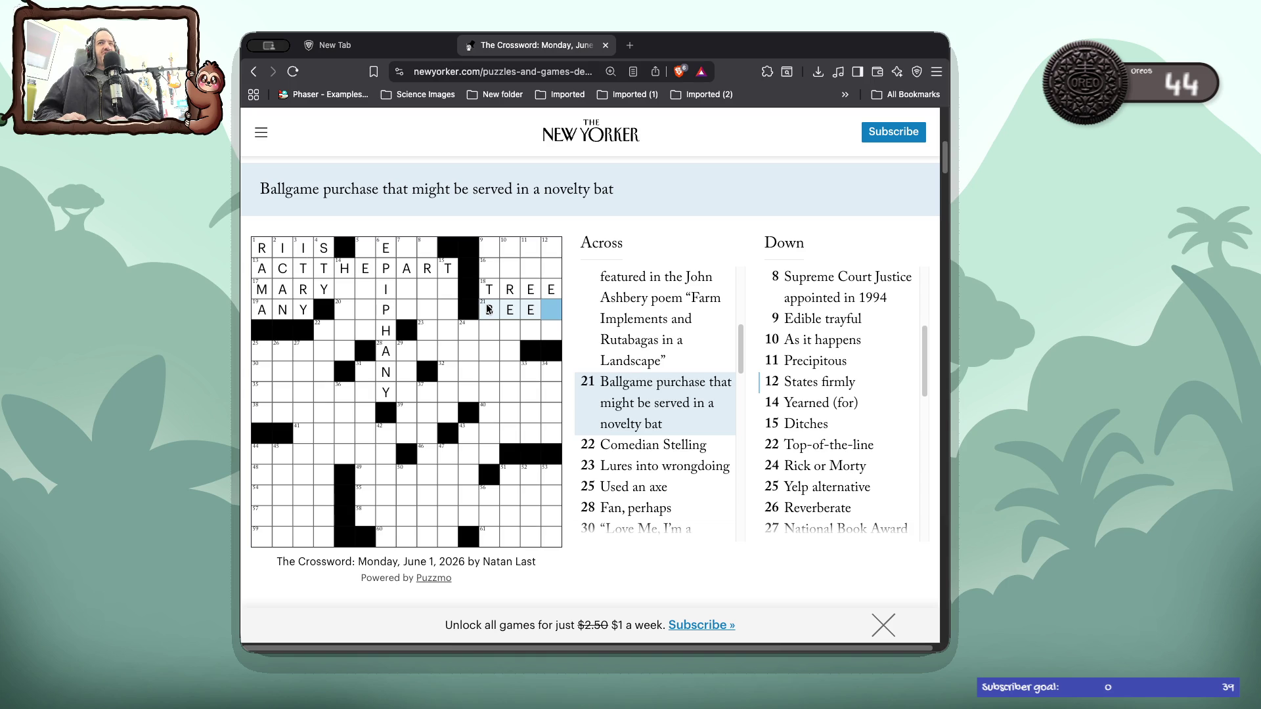
type("R")
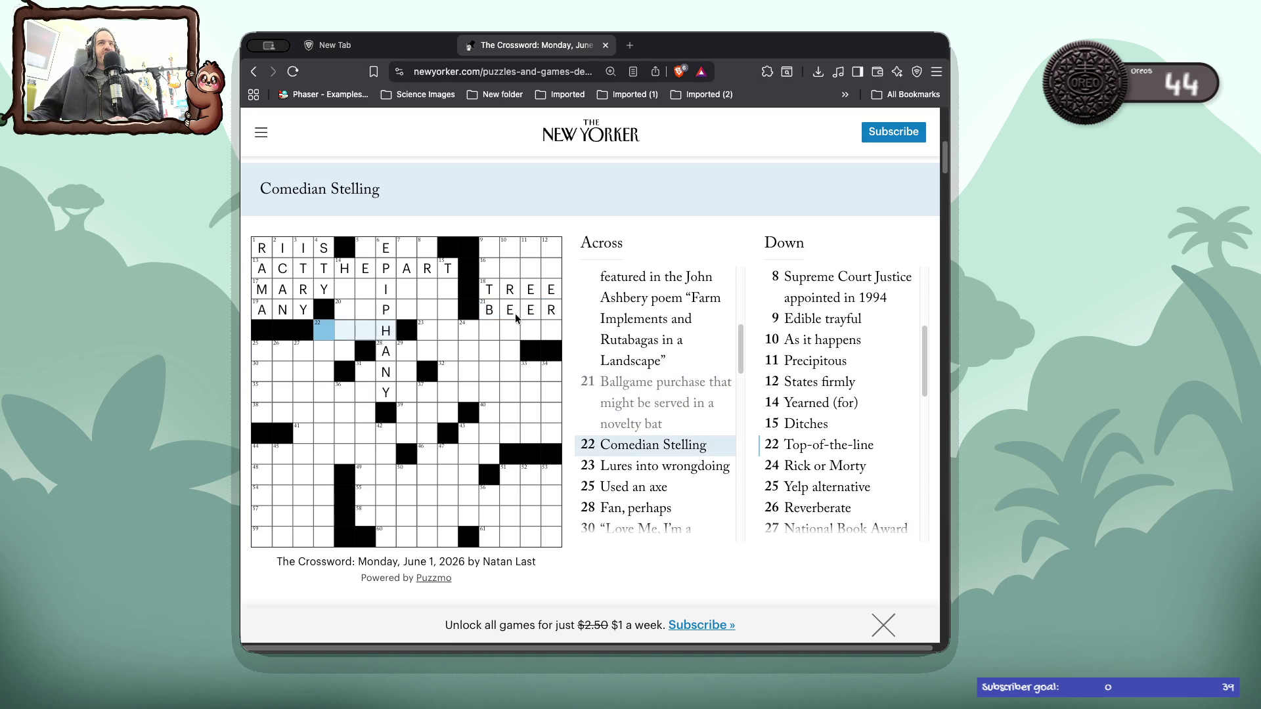
left_click(552, 329)
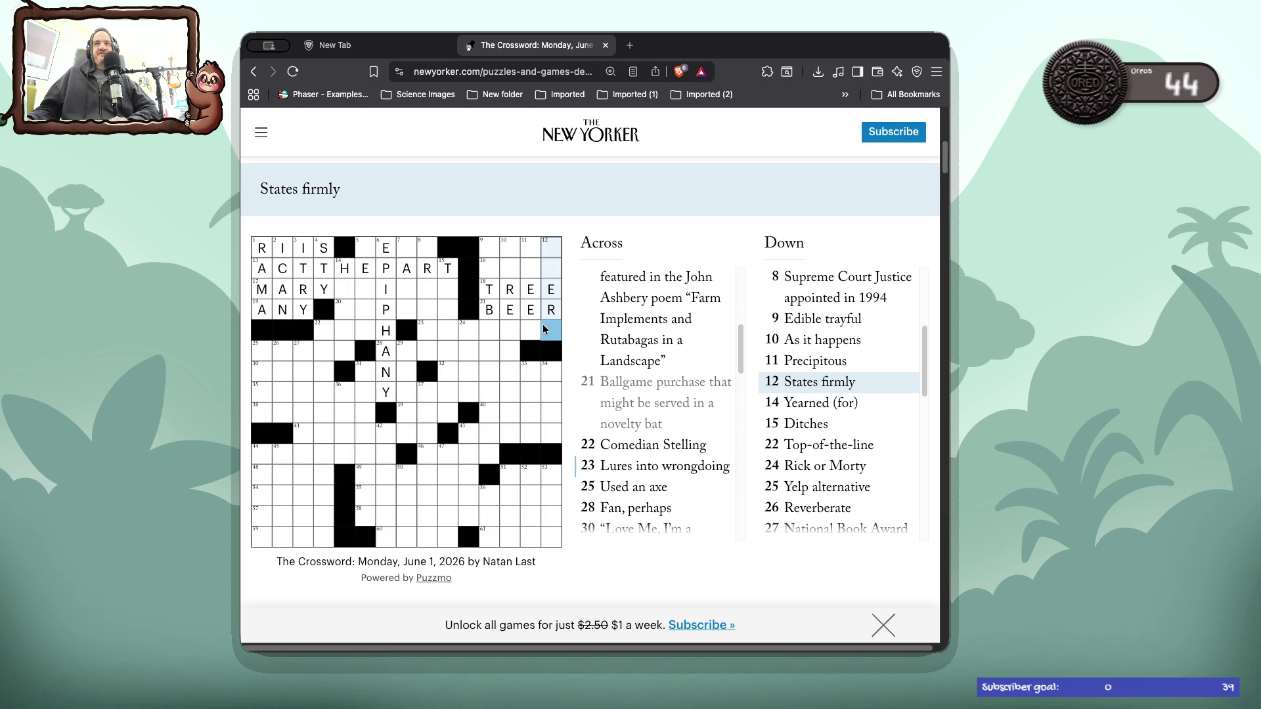
left_click(531, 330)
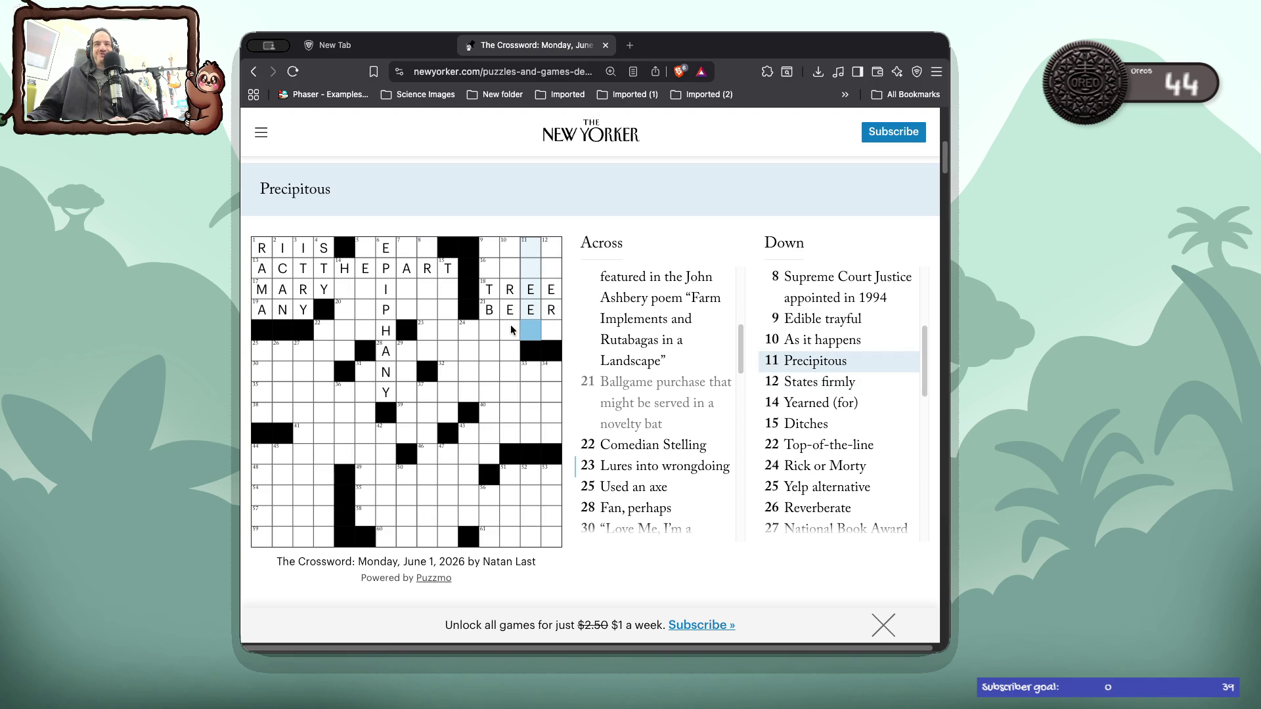
left_click(510, 328)
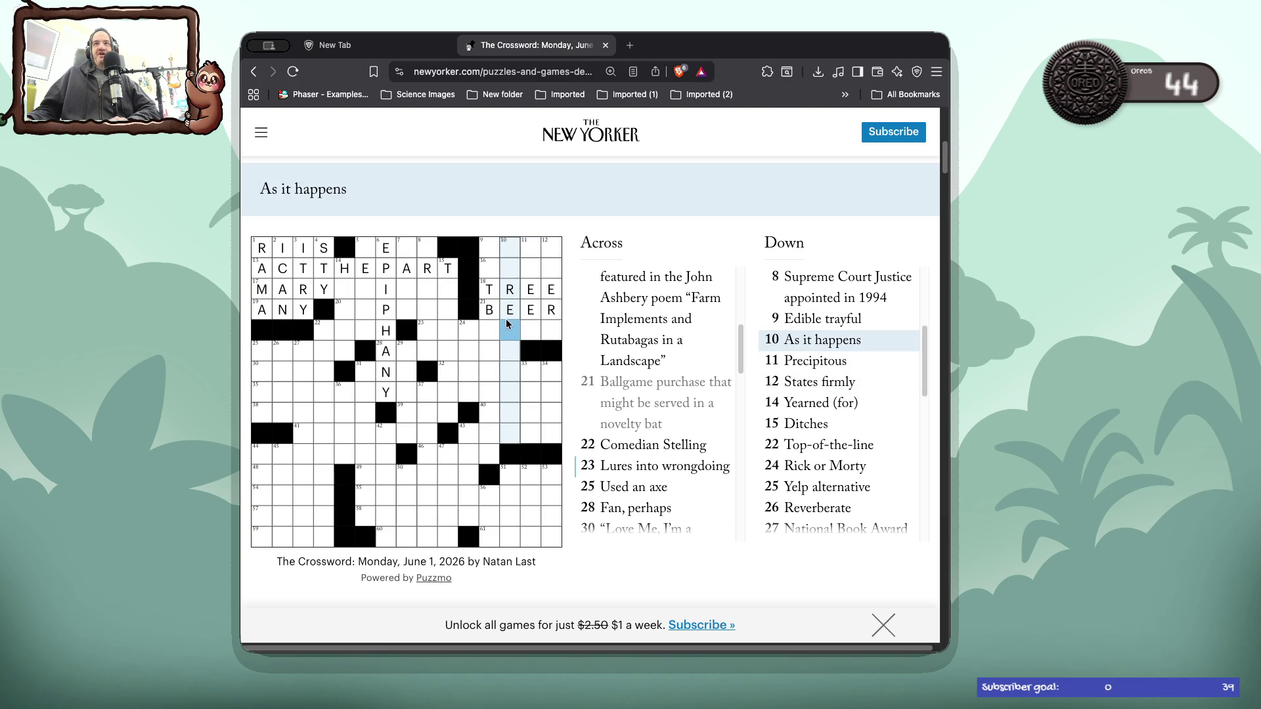
left_click(487, 329)
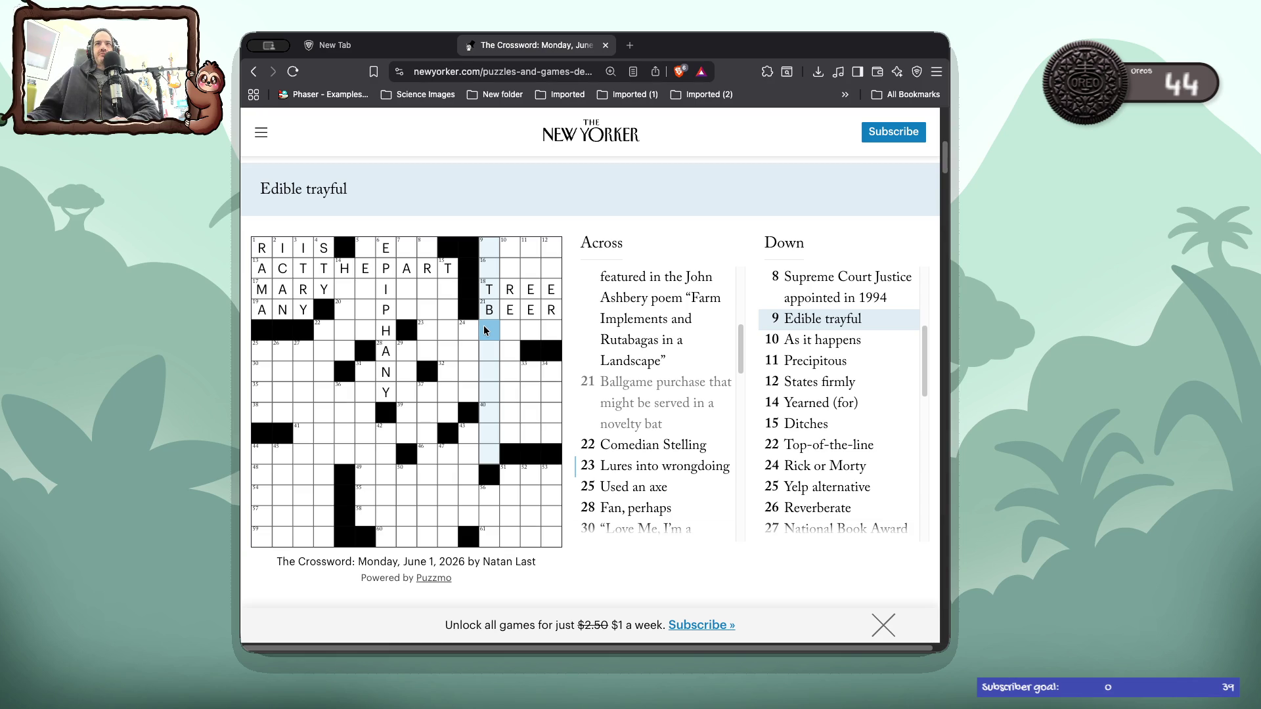
left_click(485, 328)
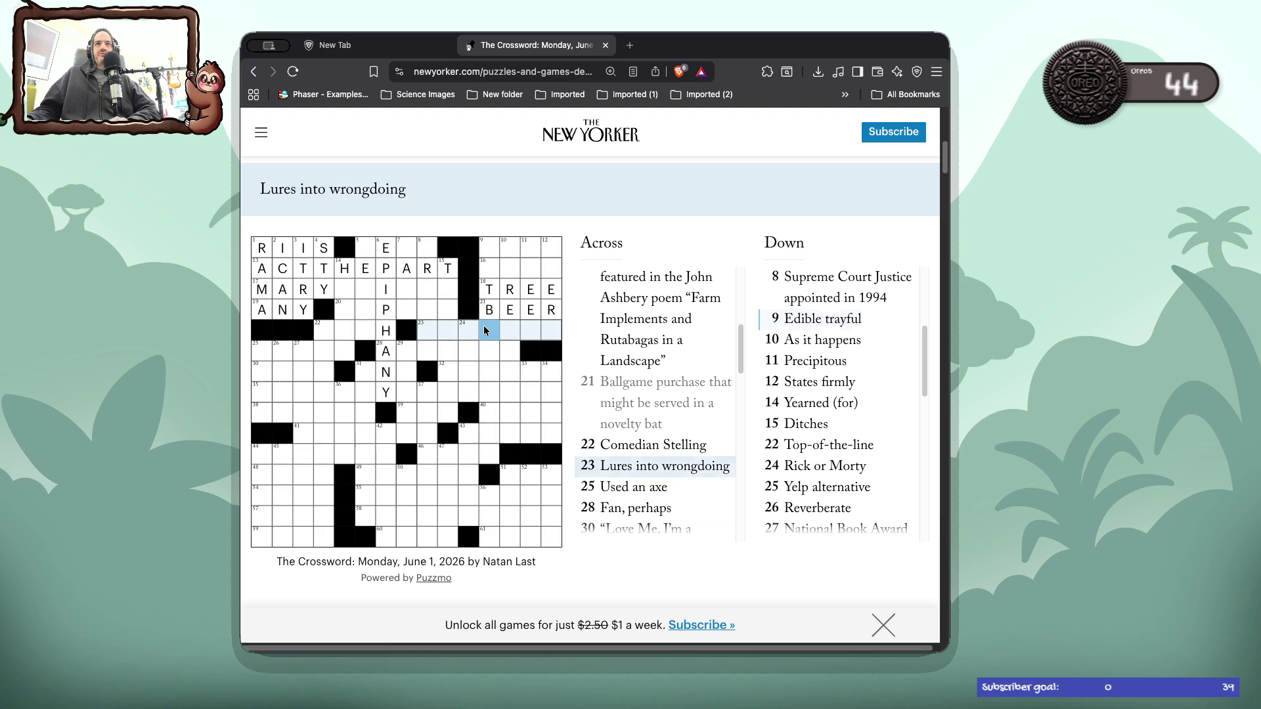
key("Tab")
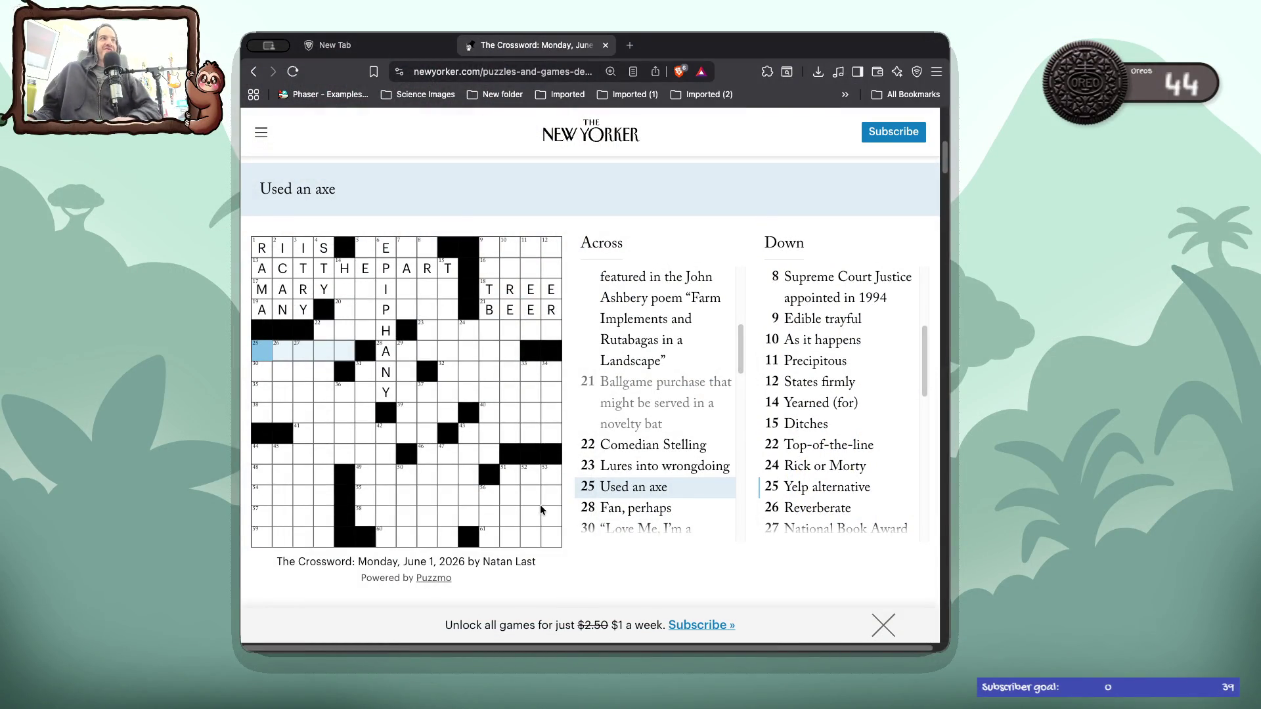
- Enter S in square 25, checking both 25 Across and 25 Down, Yelp alternative
left_click(262, 353)
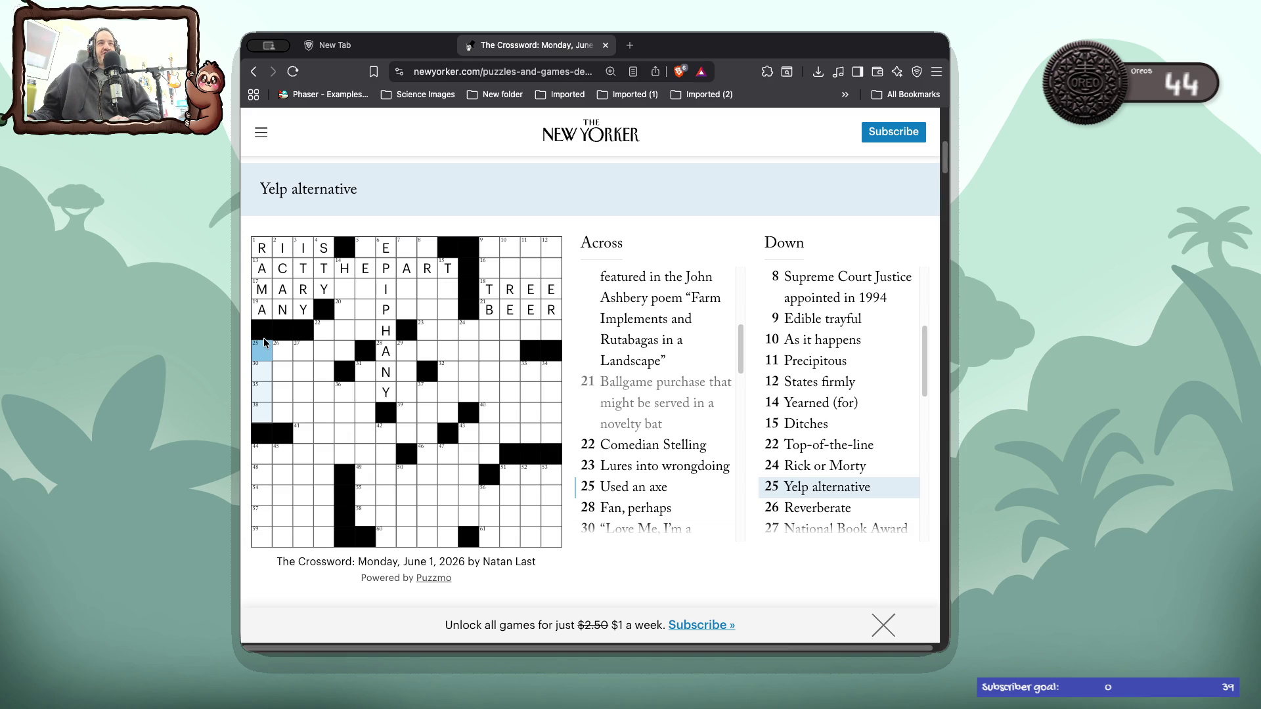
left_click(262, 346)
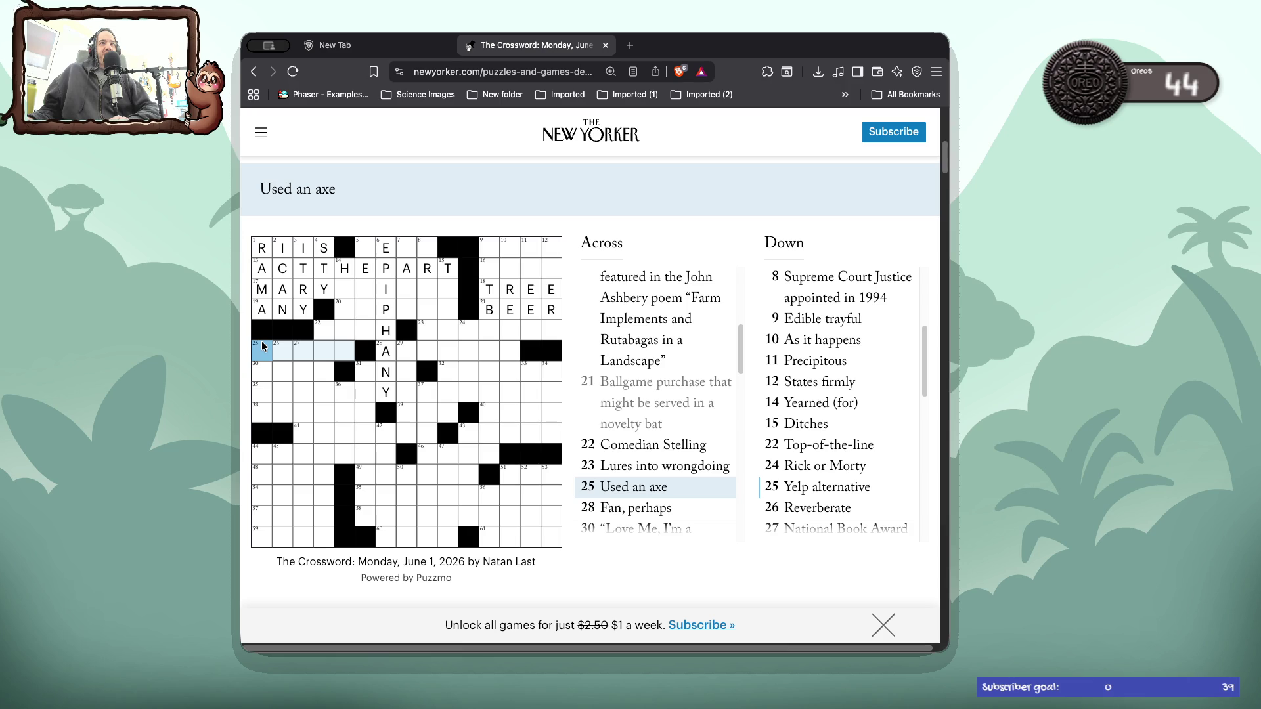
type("S")
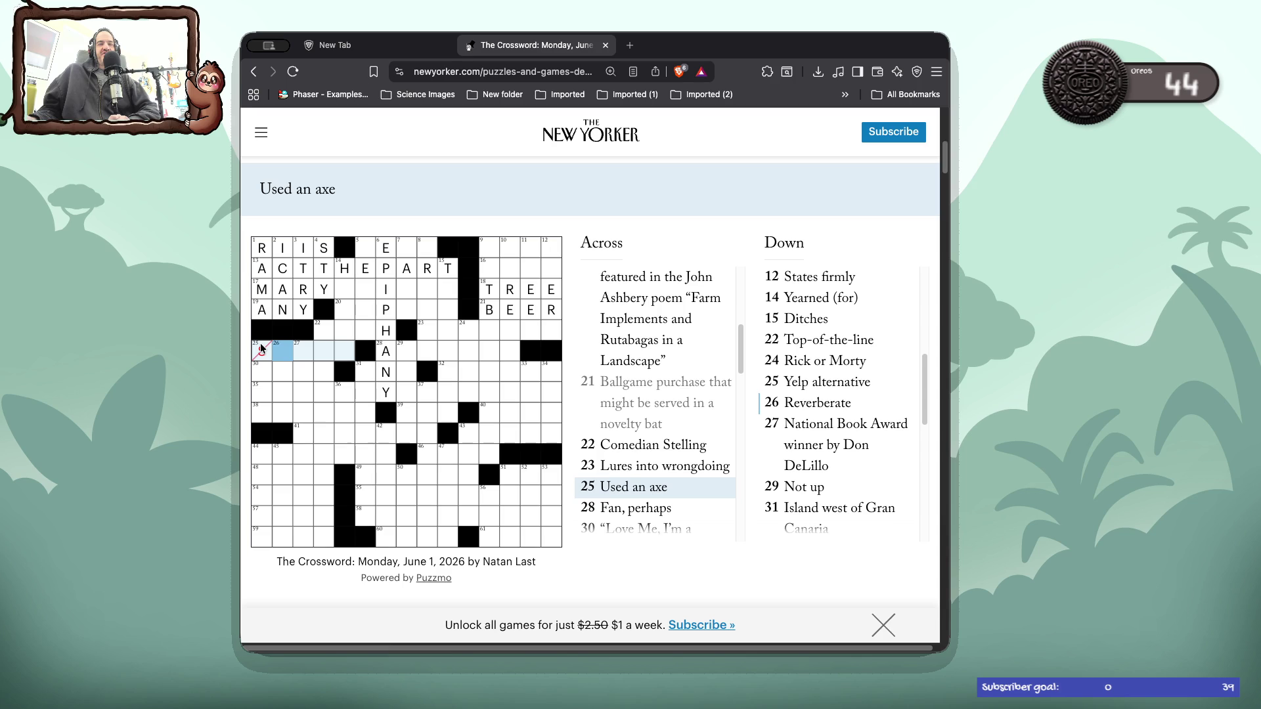
left_click(261, 348)
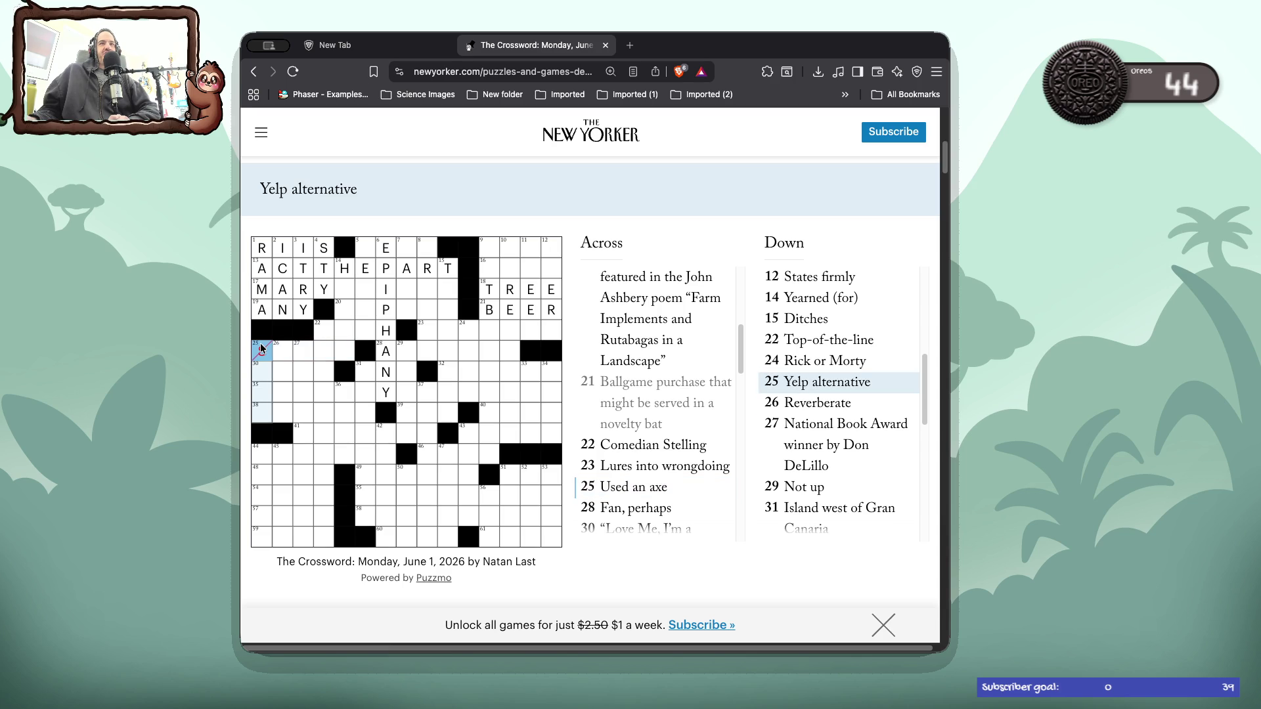
type("s")
- Step through 30, 35 and 38 Across, erase a stray S, and select 26 Down, Reverberate
left_click(258, 372)
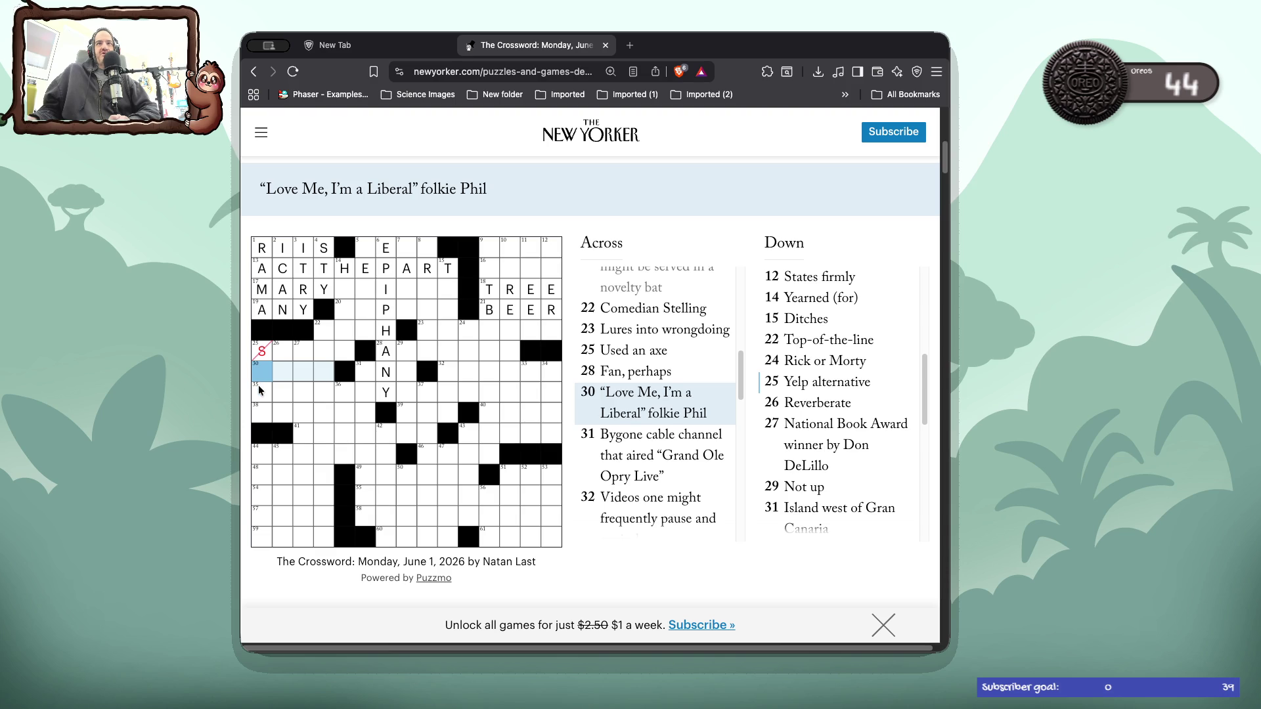
left_click(259, 390)
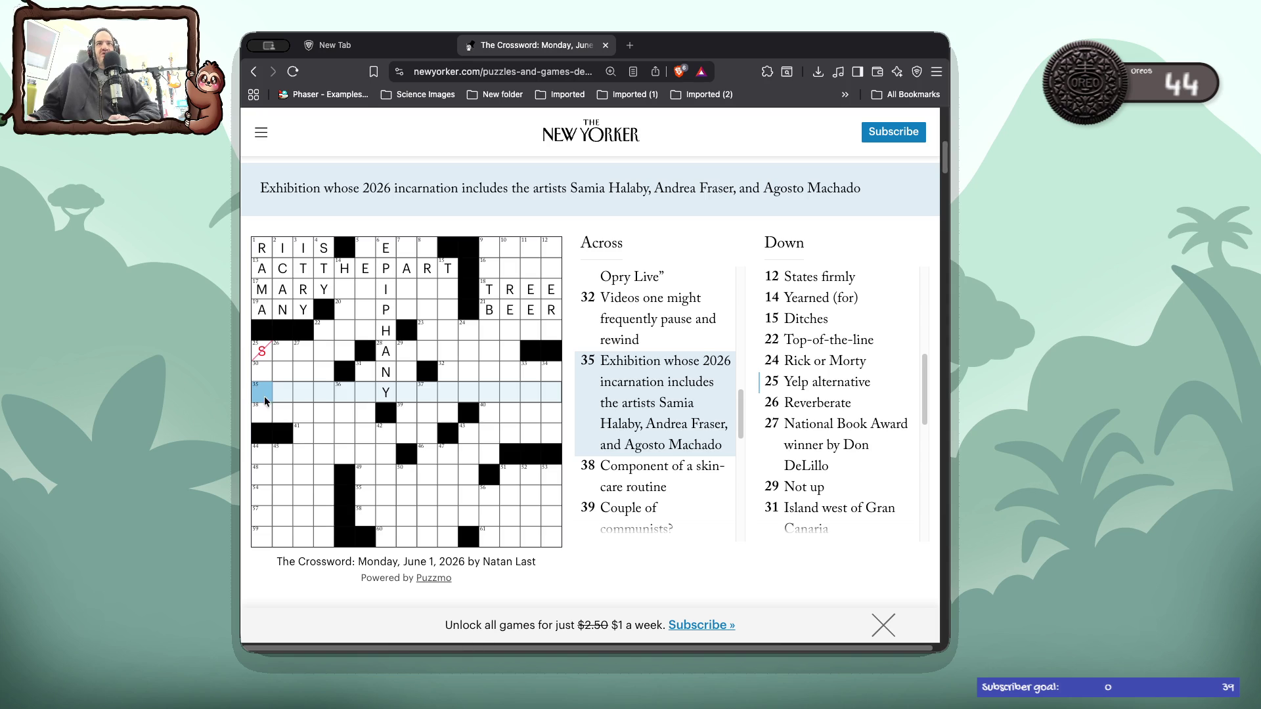
left_click(267, 414)
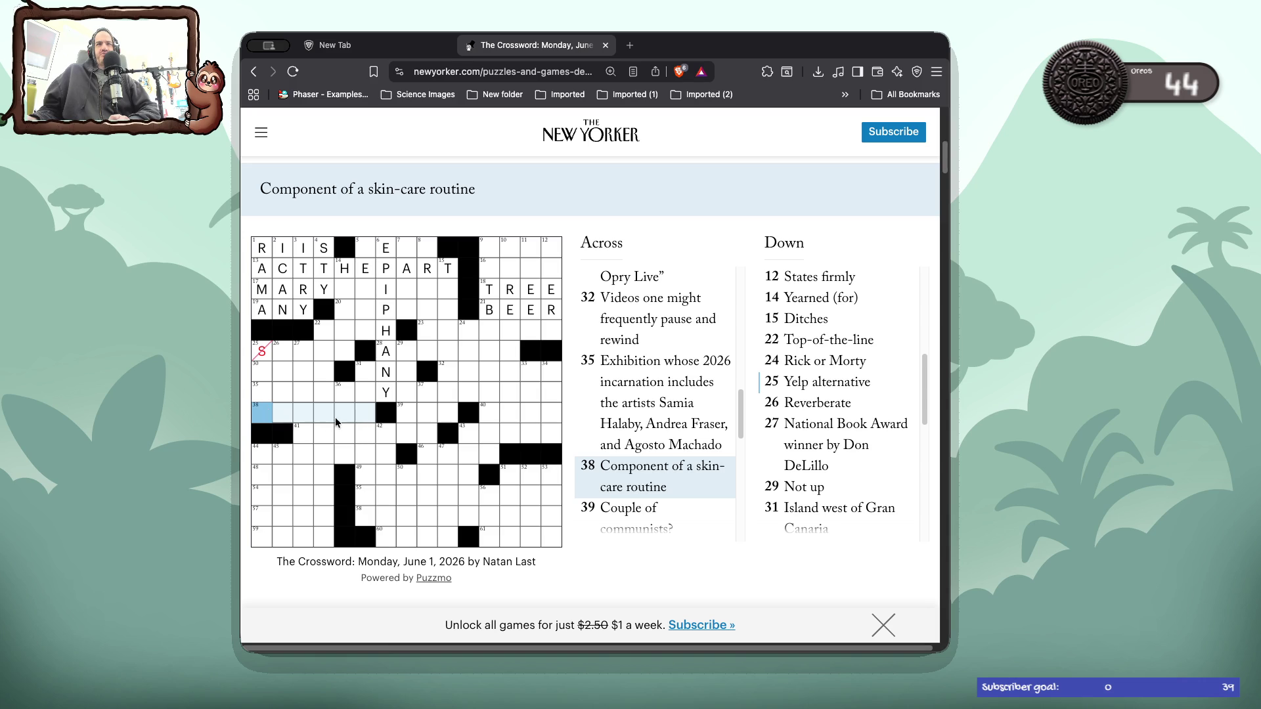
type("S")
key("BackSpace")
left_click(285, 404)
left_click(285, 404)
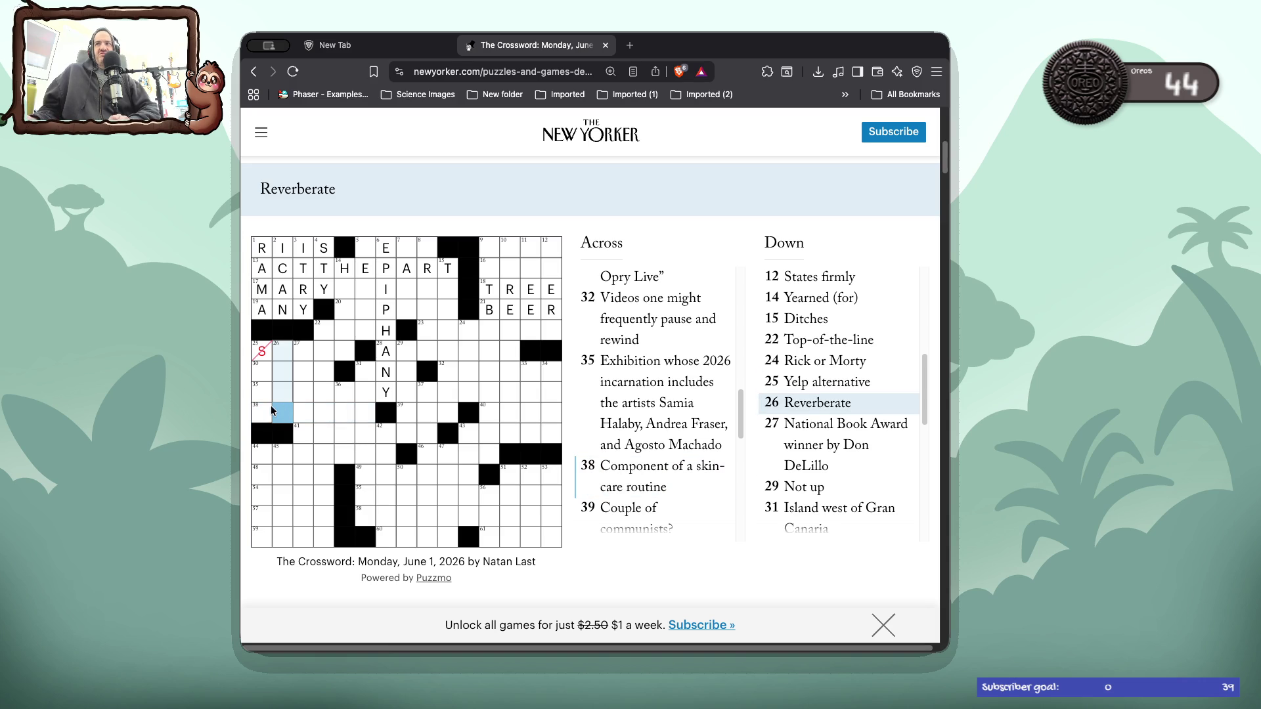
- Fill 26 Down with ECHO, then look over the 30, 35 and 38 Across clues
left_click(283, 351)
type("EC")
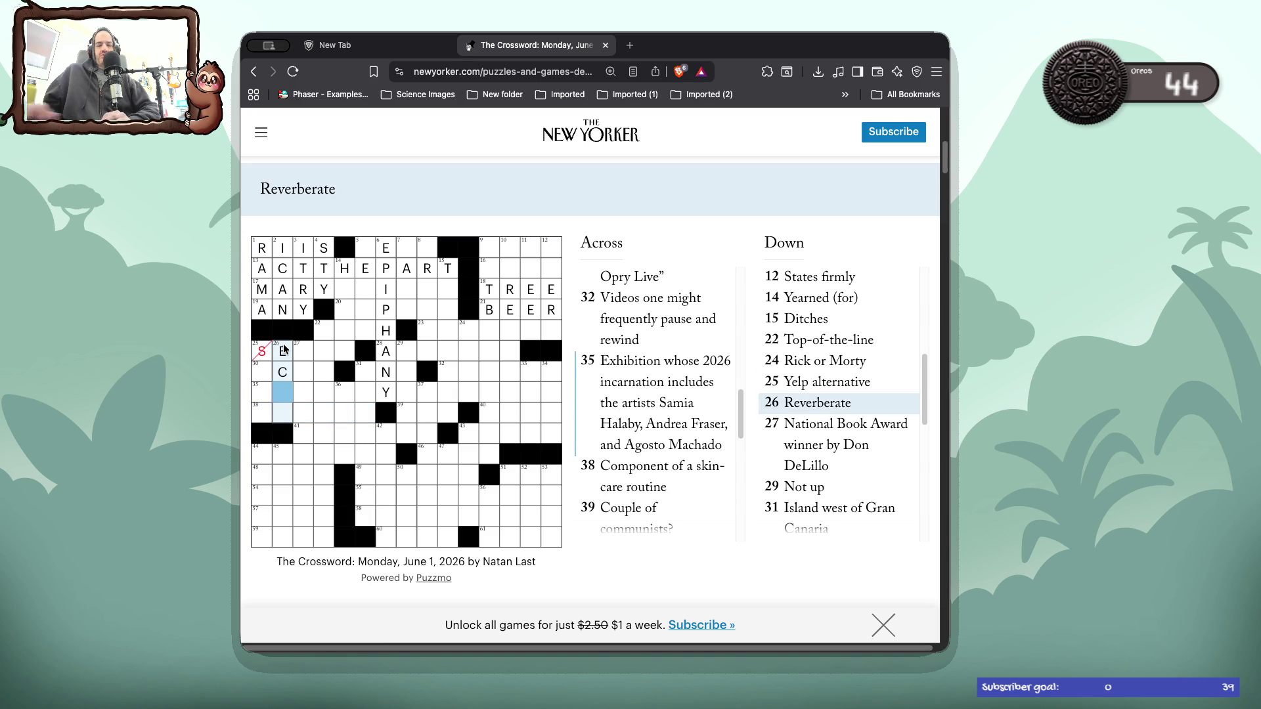
type("HO")
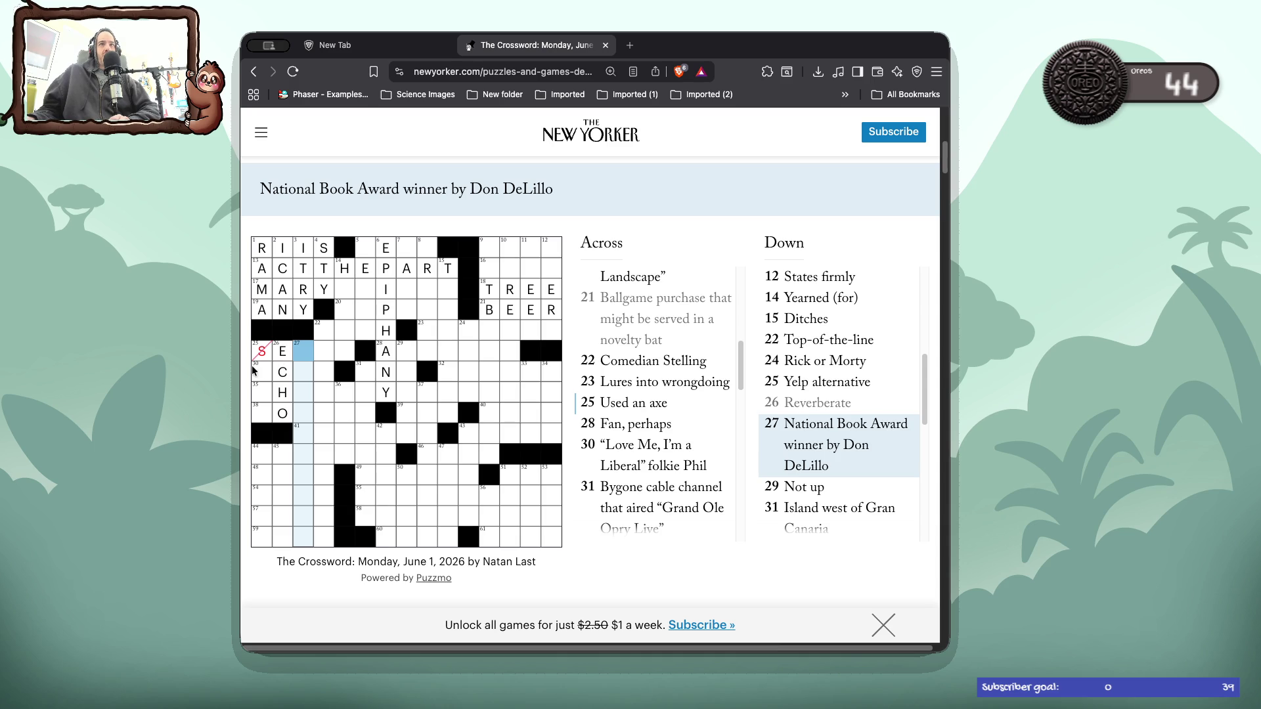
left_click(260, 375)
left_click(259, 375)
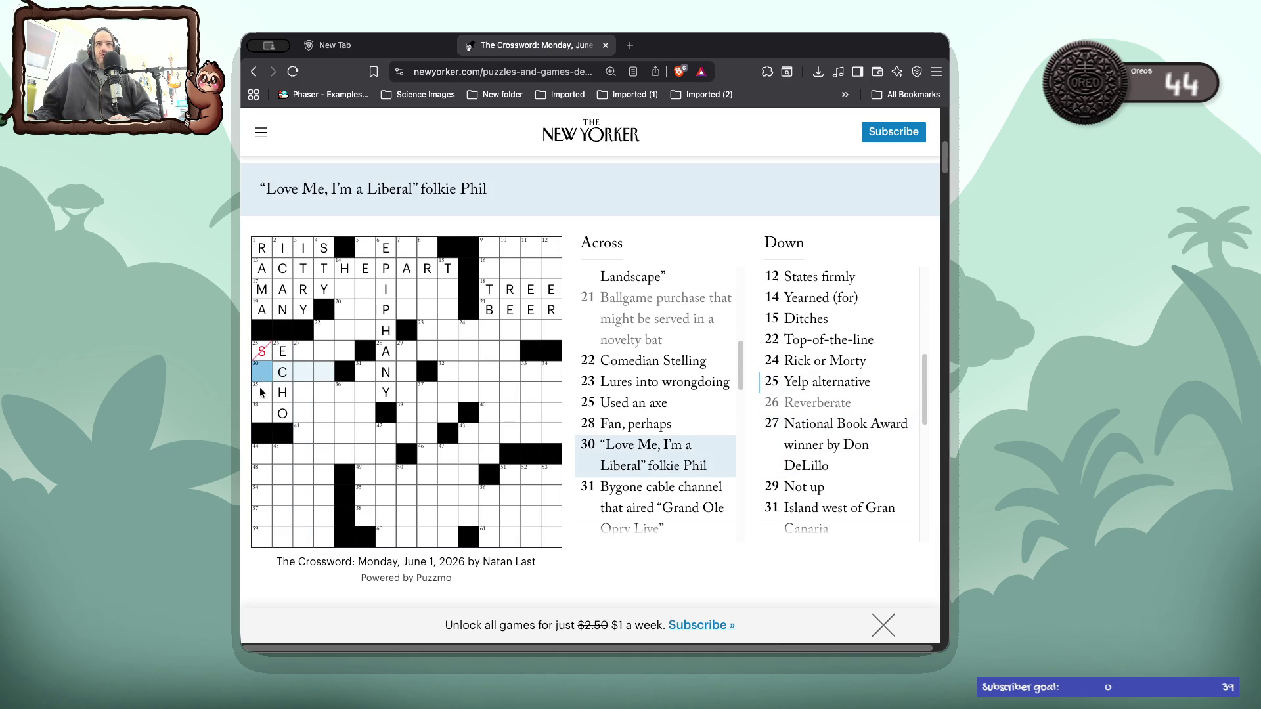
left_click(261, 393)
left_click(264, 377)
left_click(262, 393)
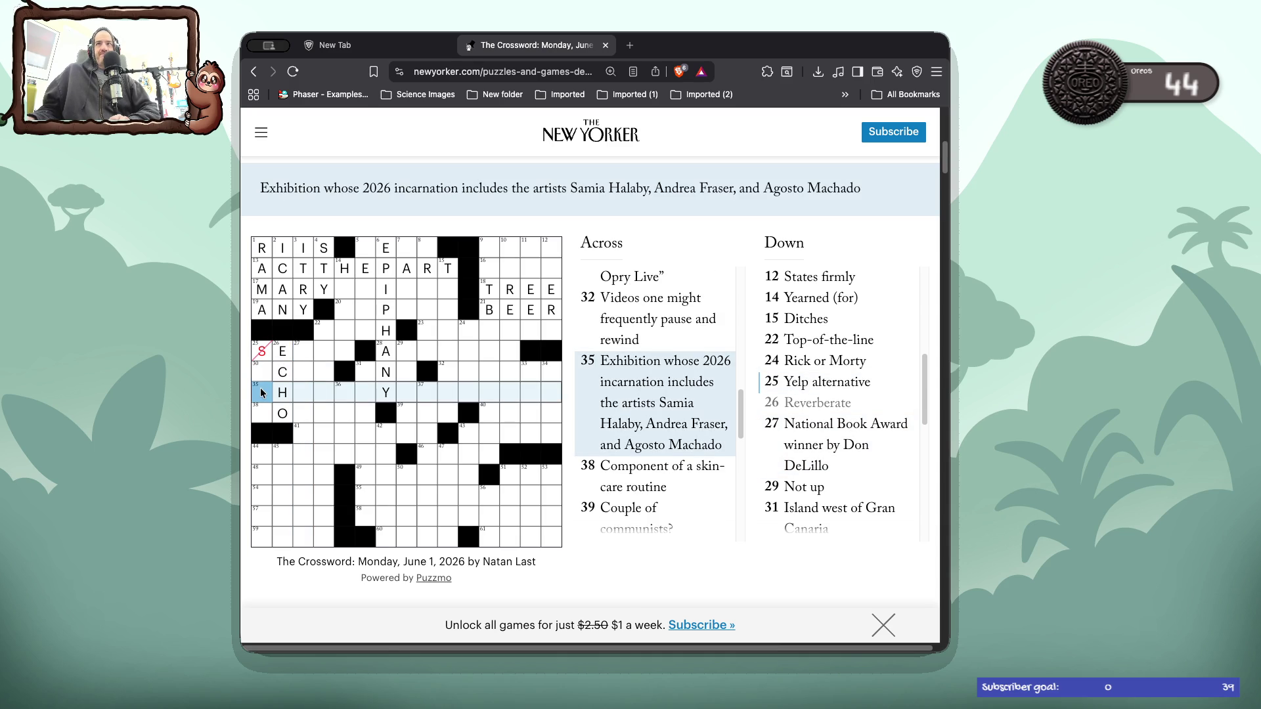
left_click(263, 409)
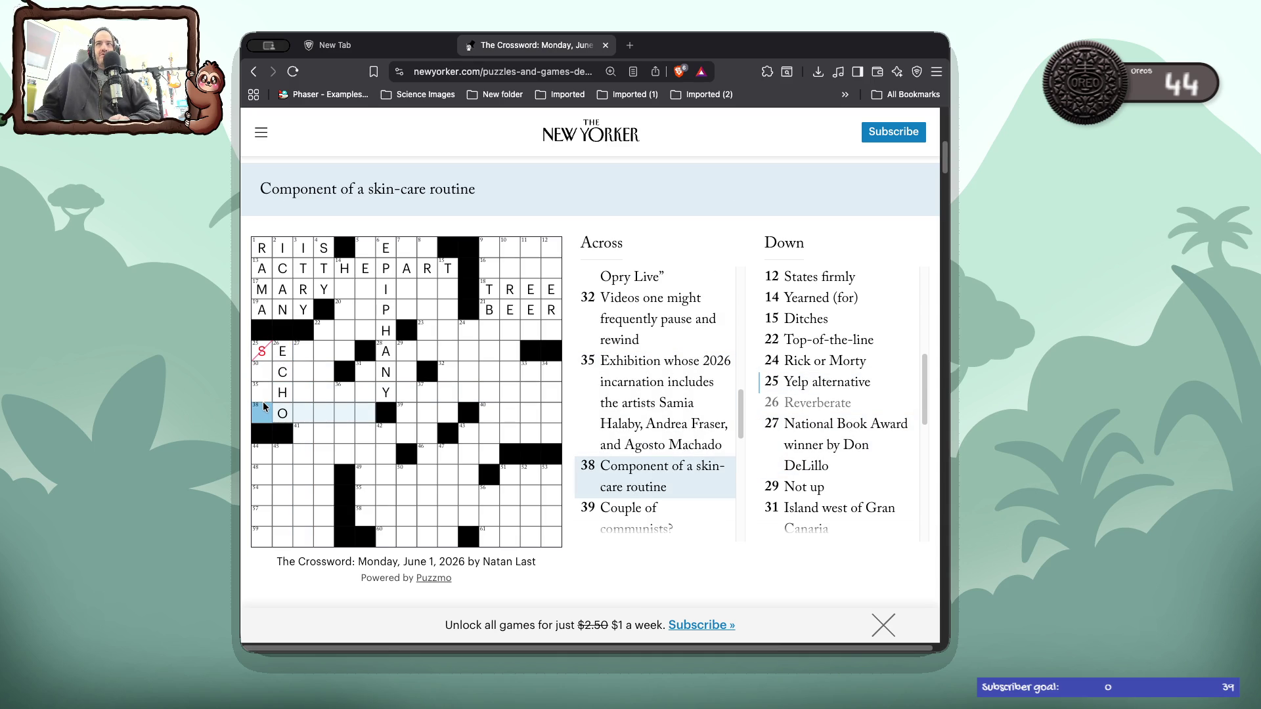
- Try AS in 29 Down, erase it, and step through the Across clues to 32 Across
left_click(304, 348)
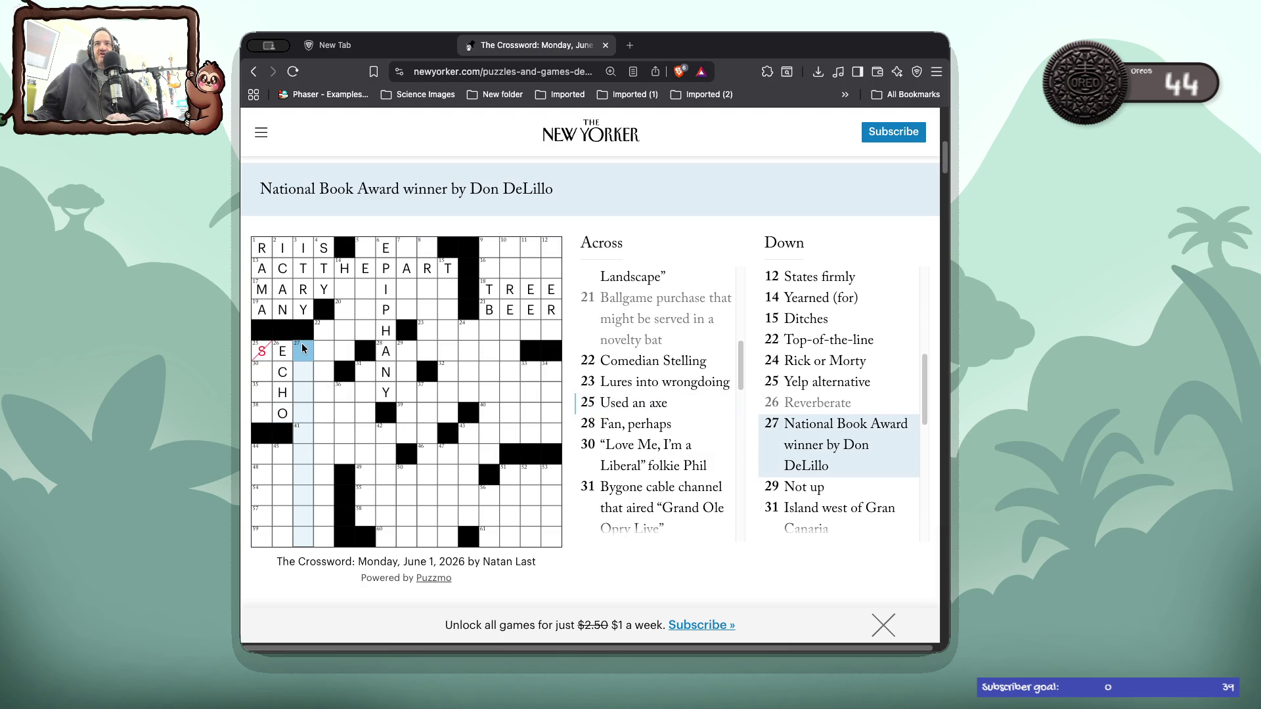
key("Tab")
type("AS")
key("BackSpace")
key("BackSpace")
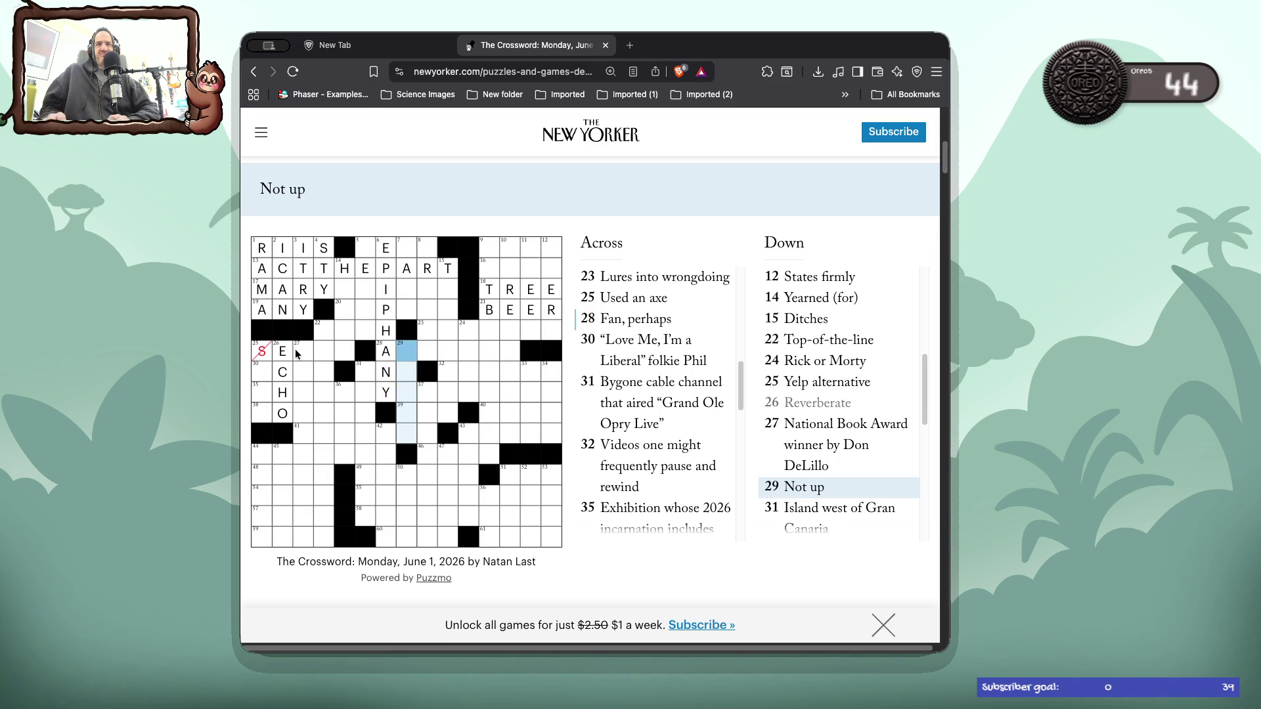
key("space")
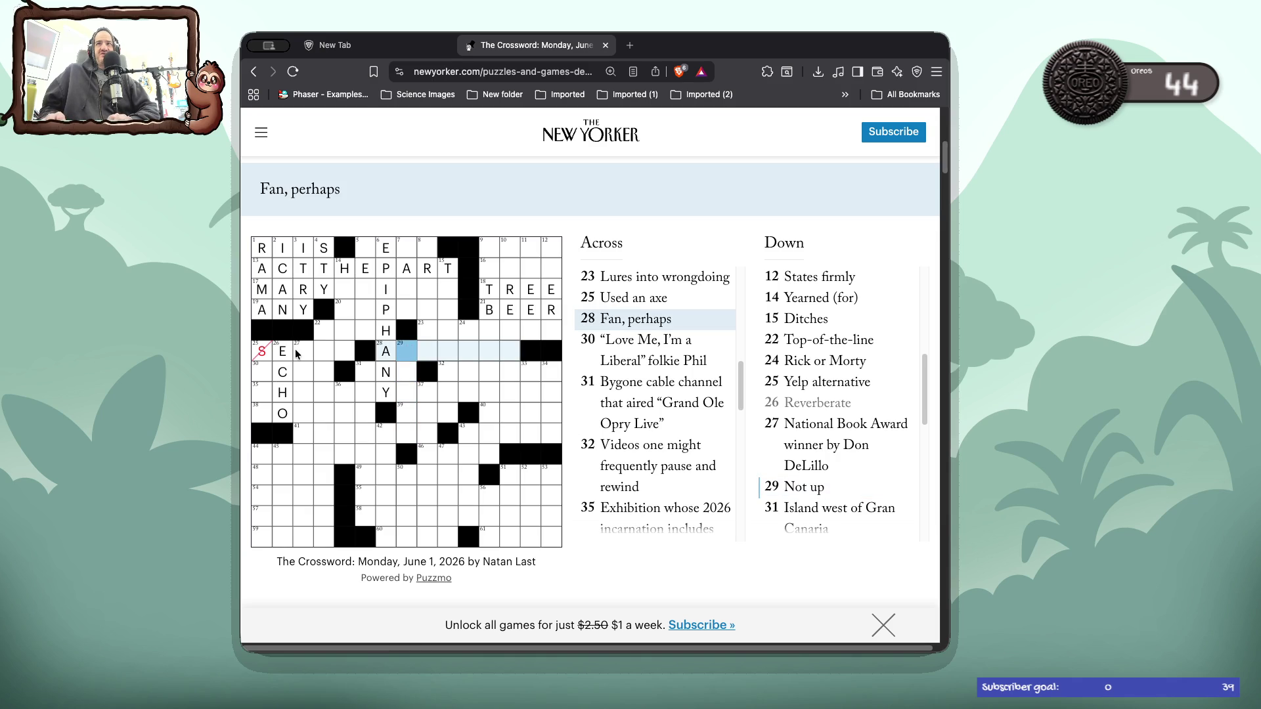
key("Tab")
key("Tab")
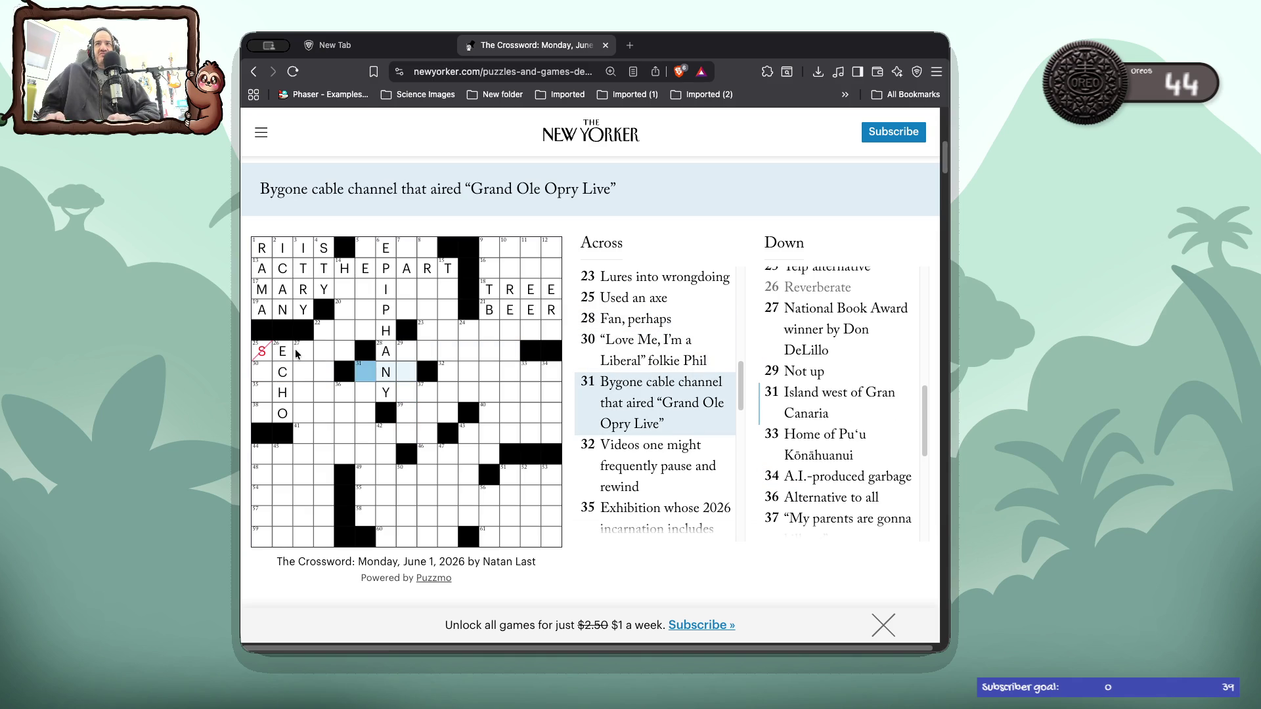
key("Tab")
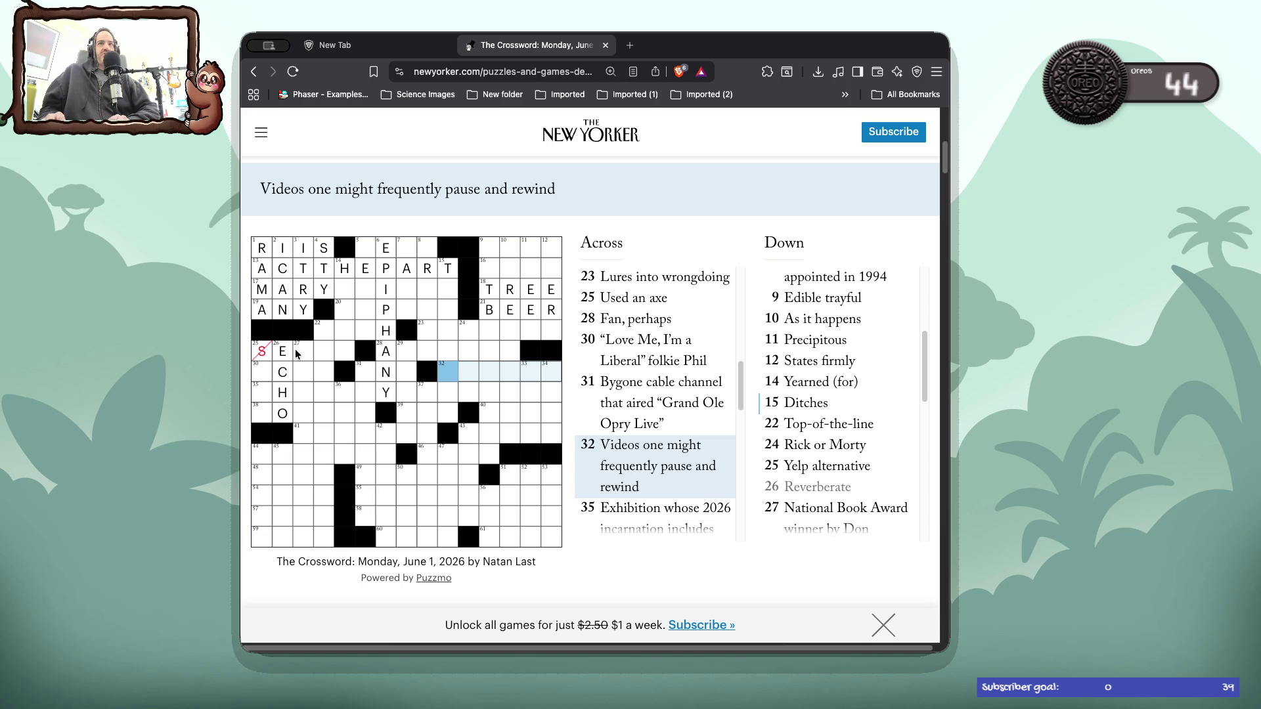
- Clear the wrong S from square 25
double_click(261, 351)
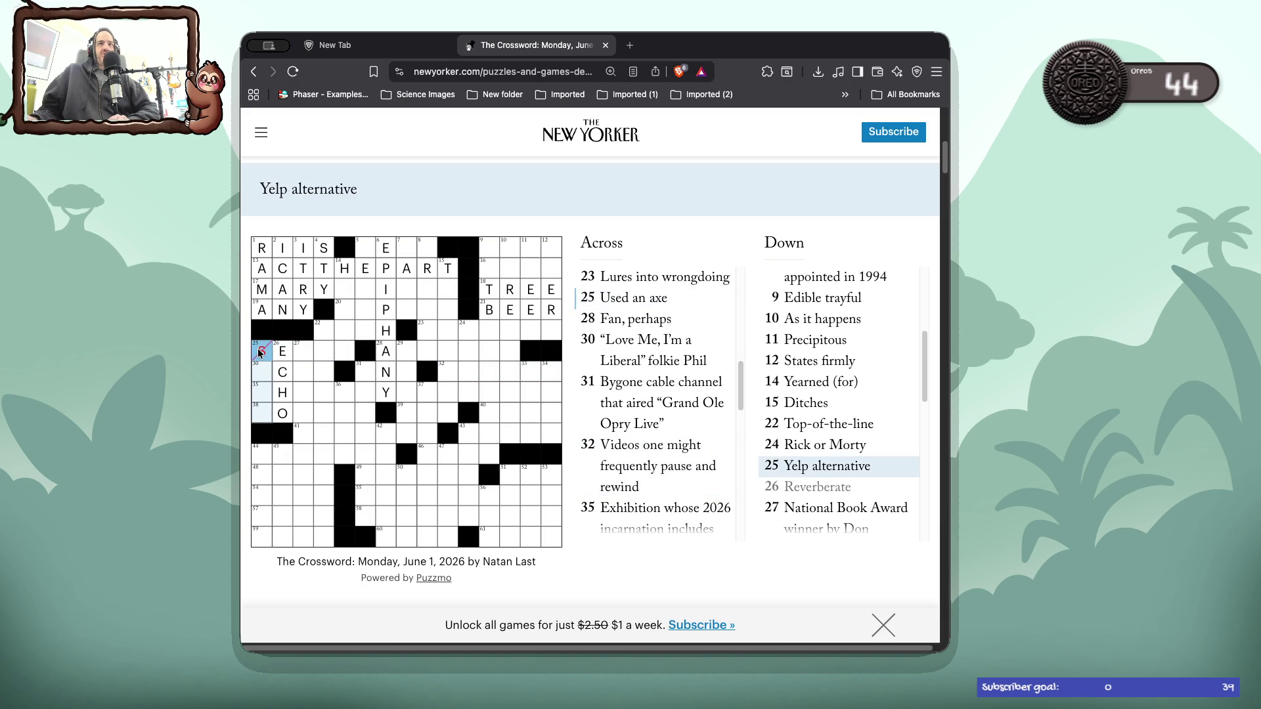
key("Down")
key("BackSpace")
left_click(441, 373)
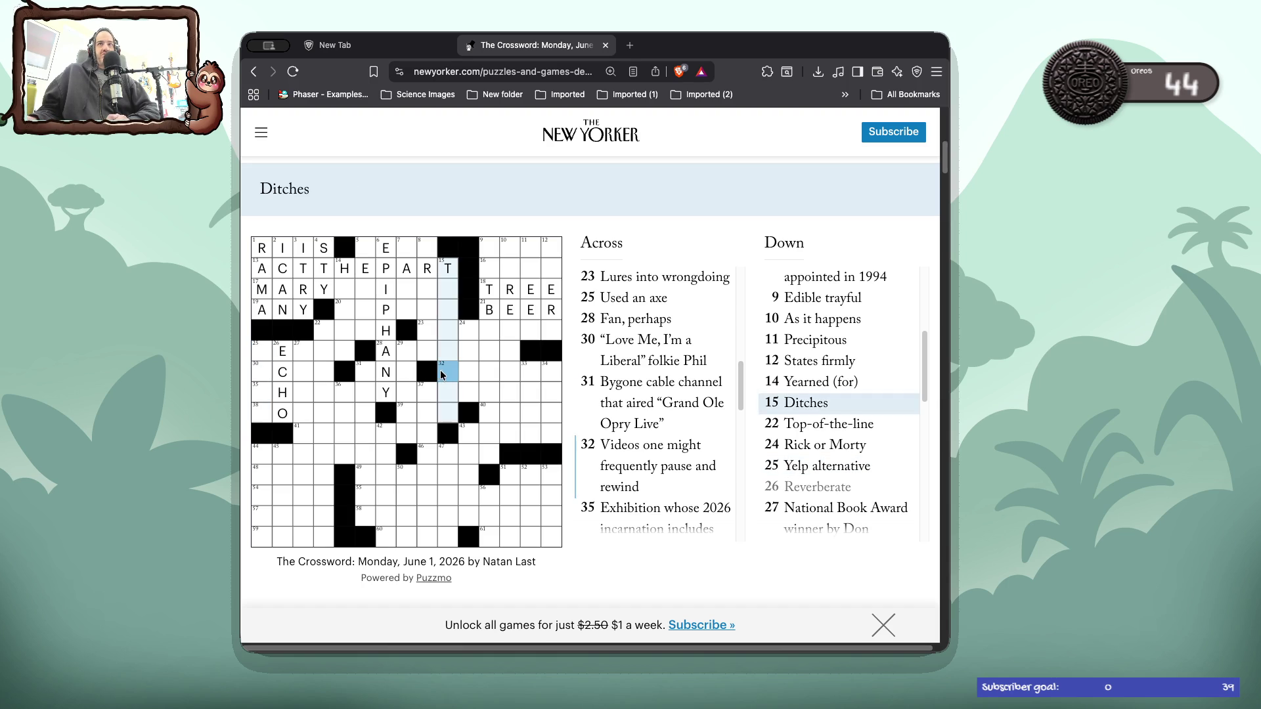
- Enter DOWN in 29 Down, then try RE in 32 Across and erase it
left_click(441, 372)
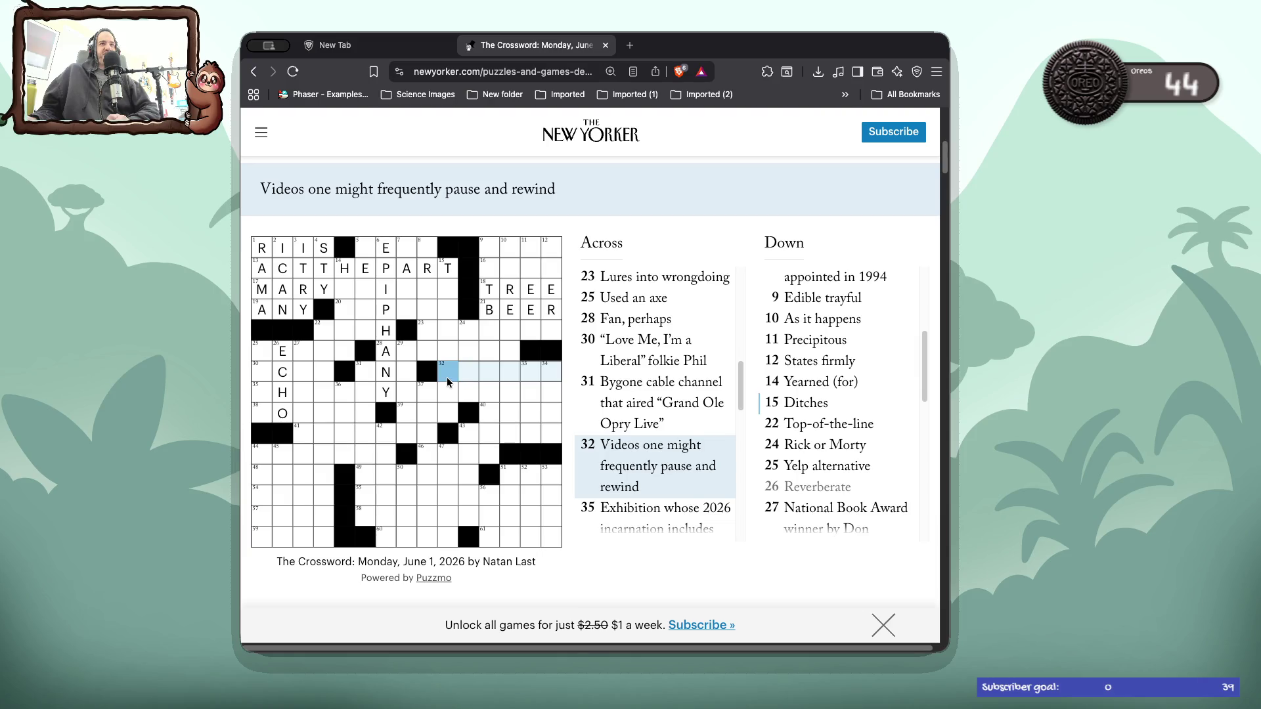
left_click(407, 355)
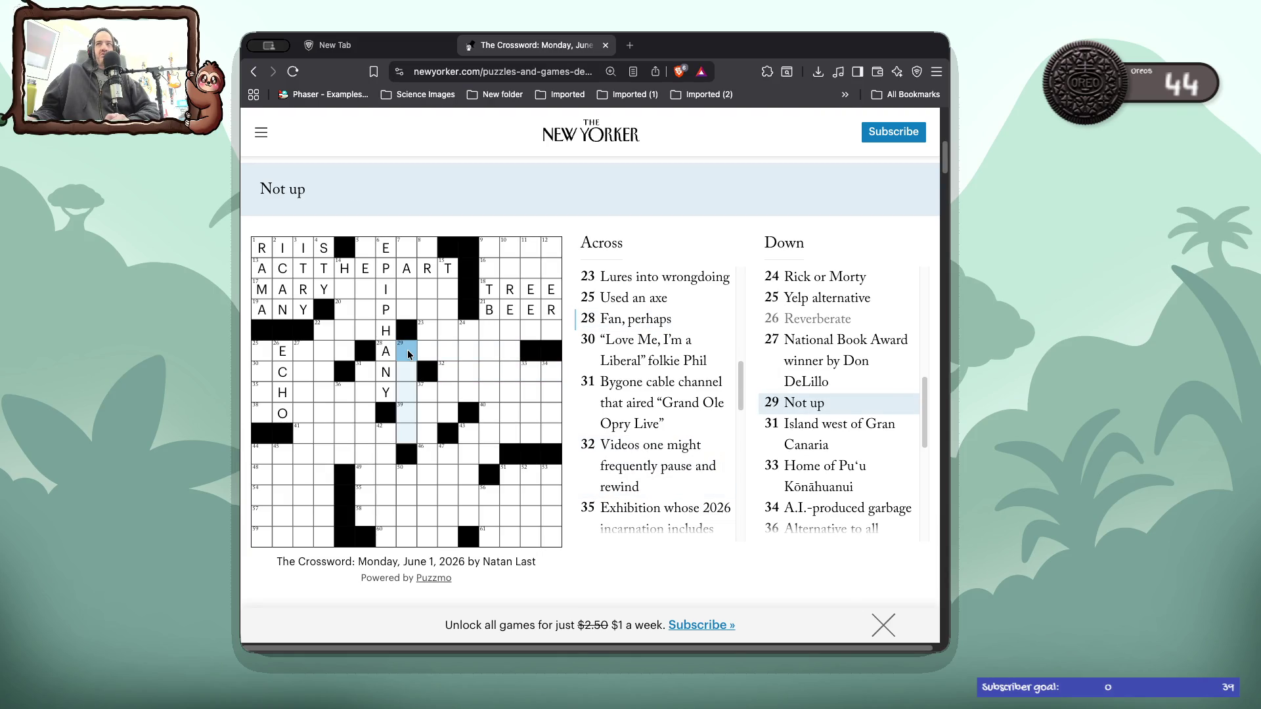
type("down")
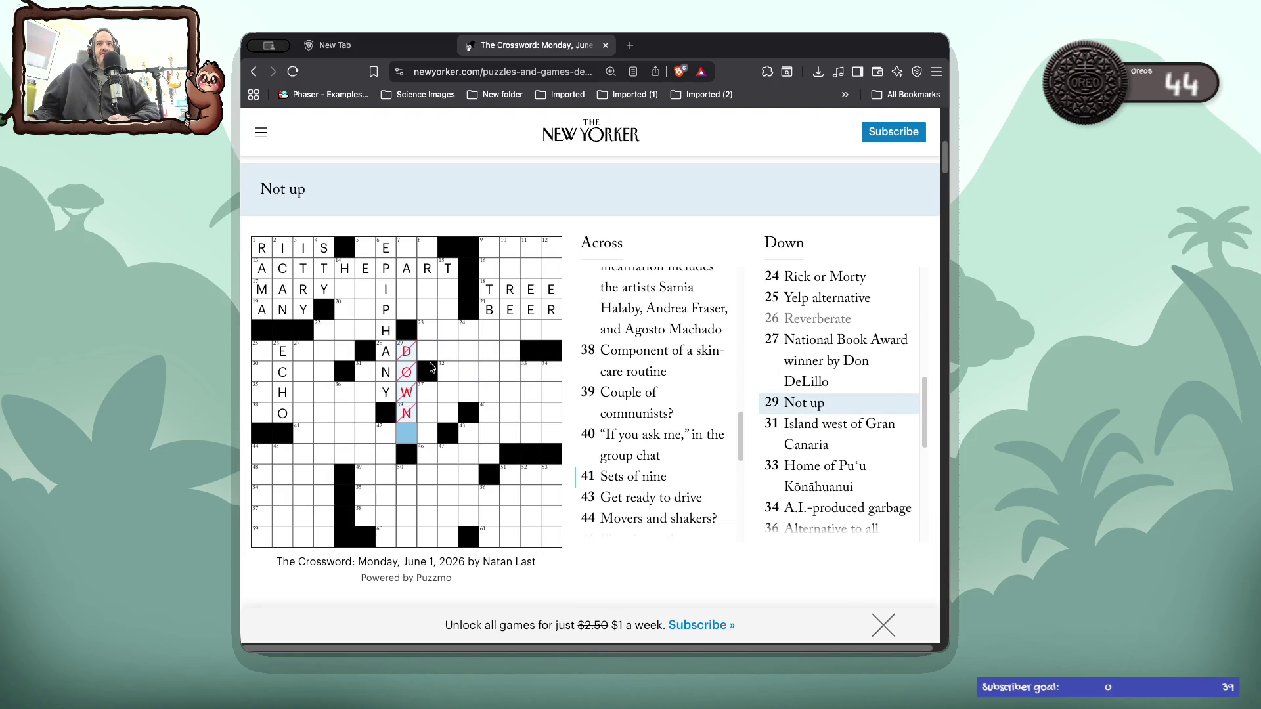
left_click(439, 373)
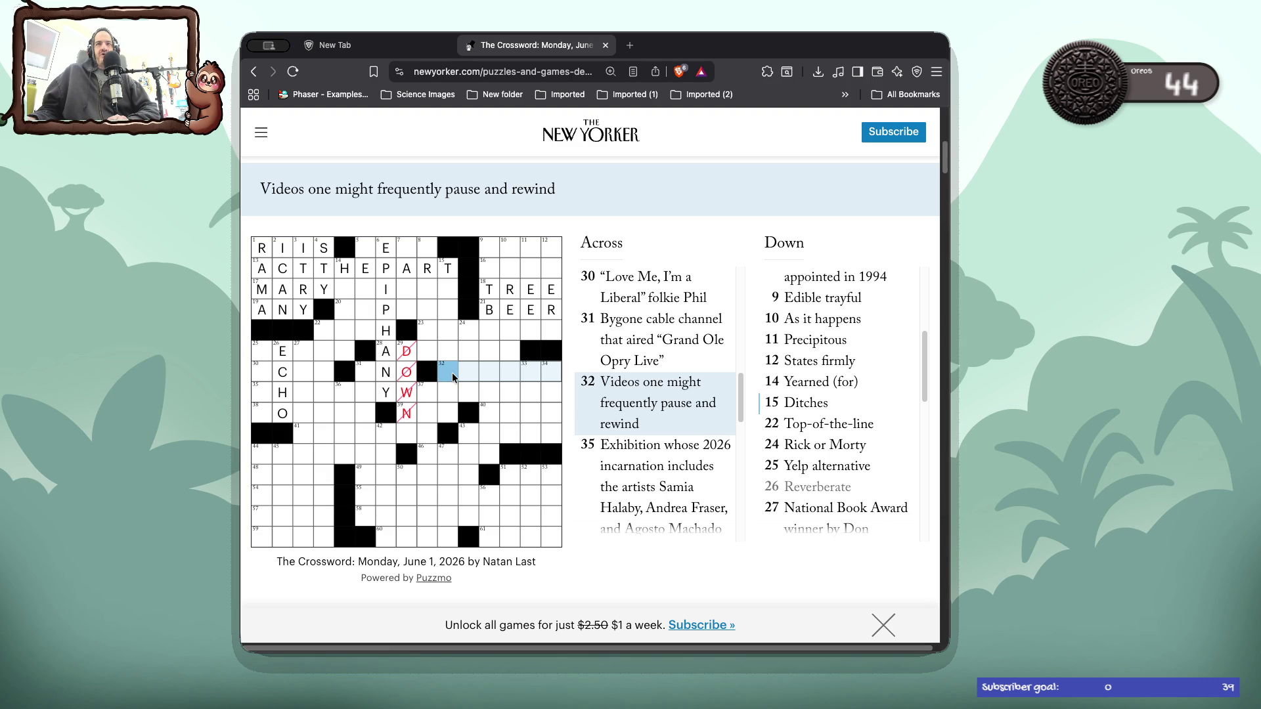
type("re")
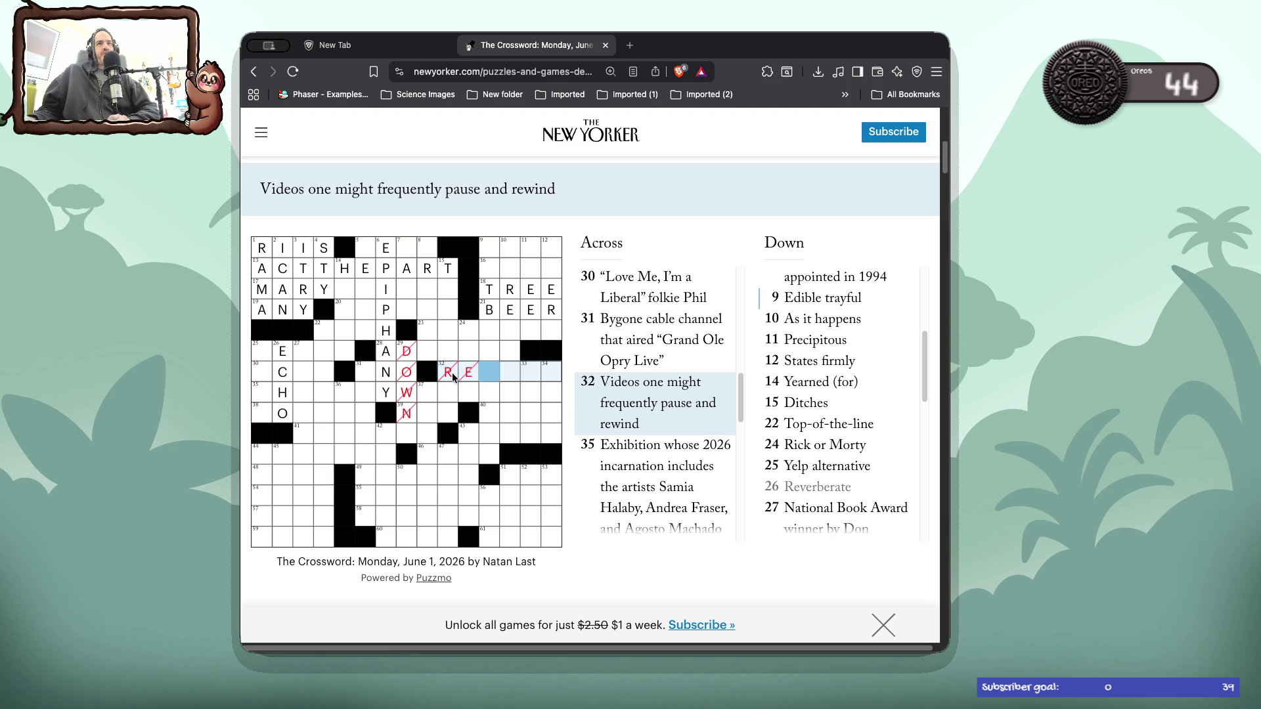
key("BackSpace")
key("BackSpace")
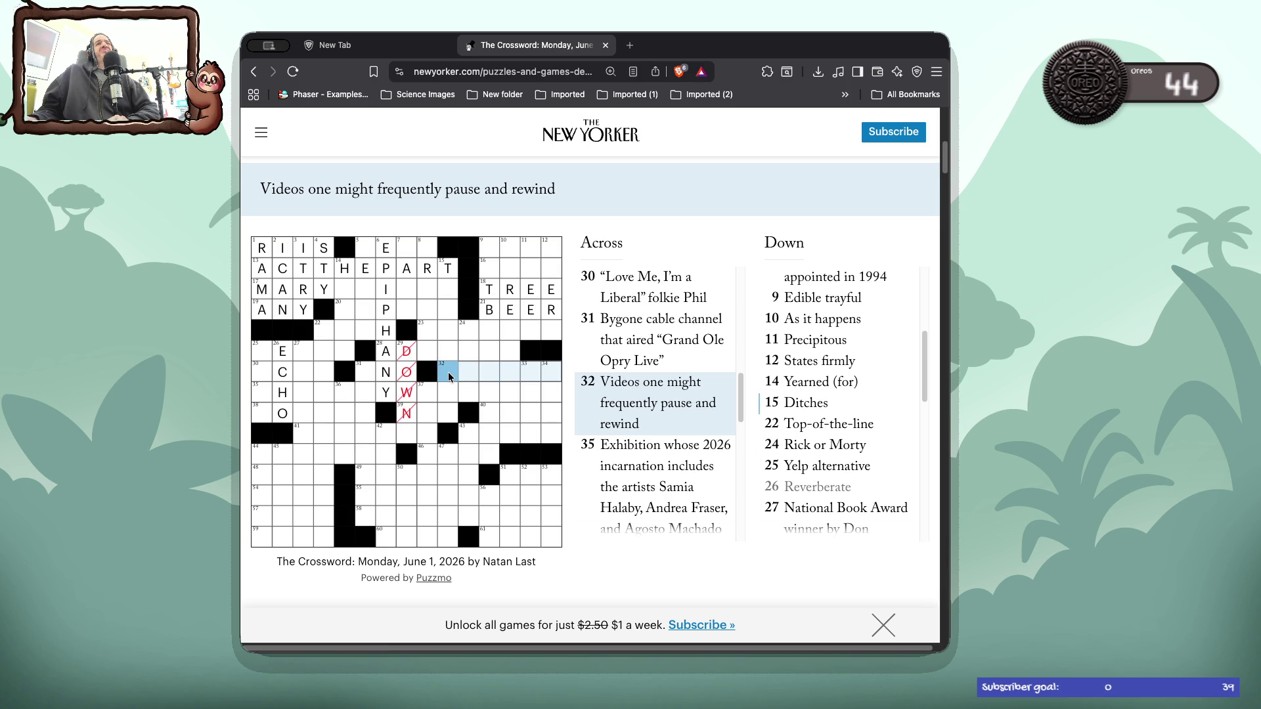
- Delete the N from square 39 and enter IMHO in 40 Across, dropping the extra NO
left_click(415, 418)
left_click(415, 418)
left_click(414, 415)
key("BackSpace")
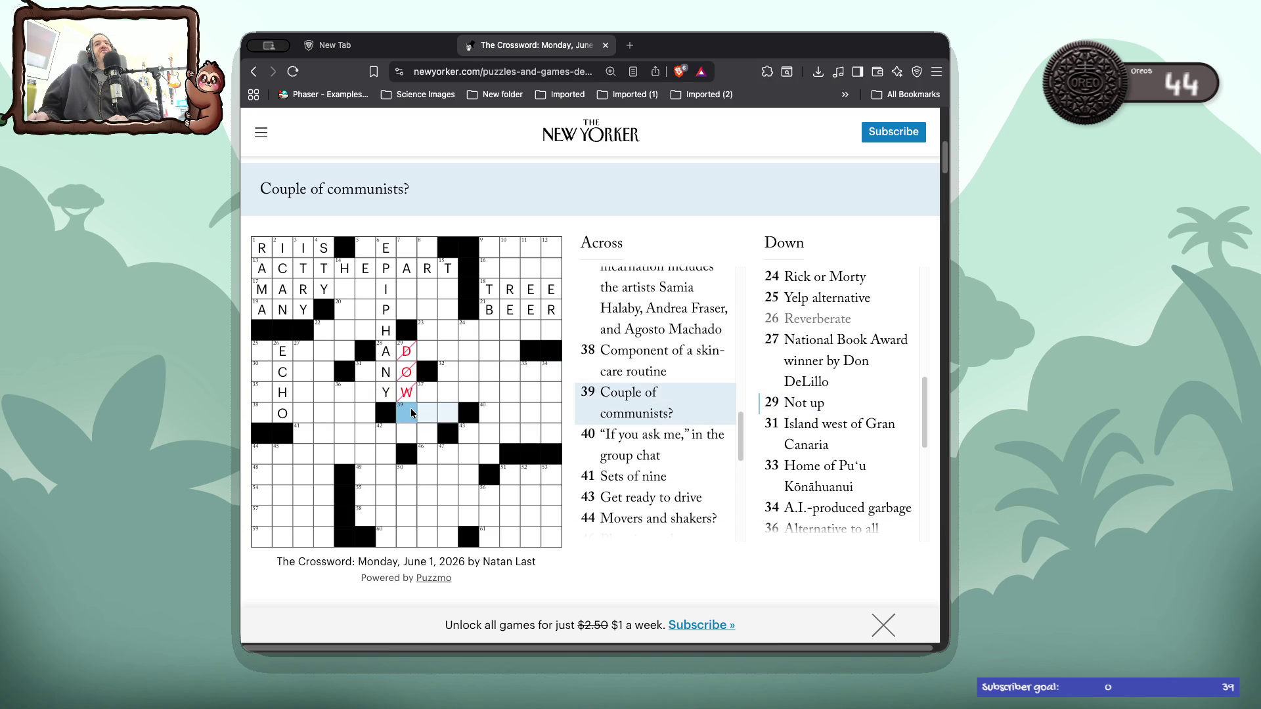
key("Tab")
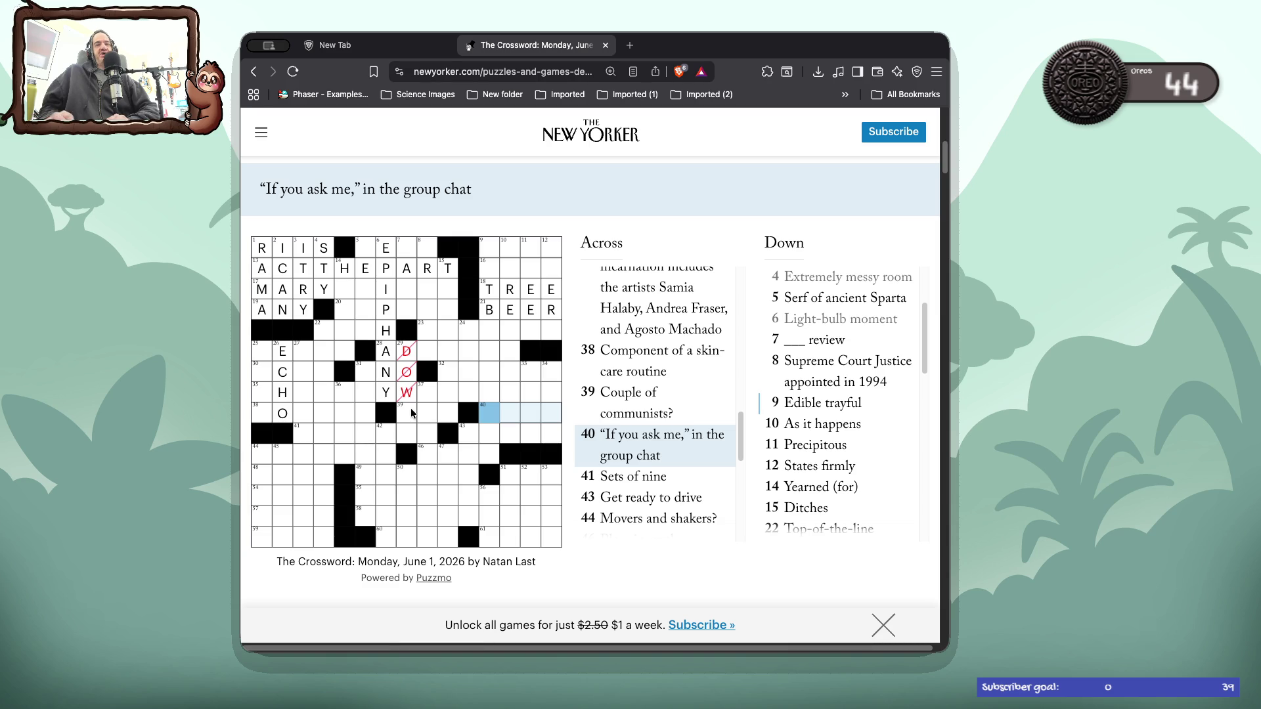
type("imho")
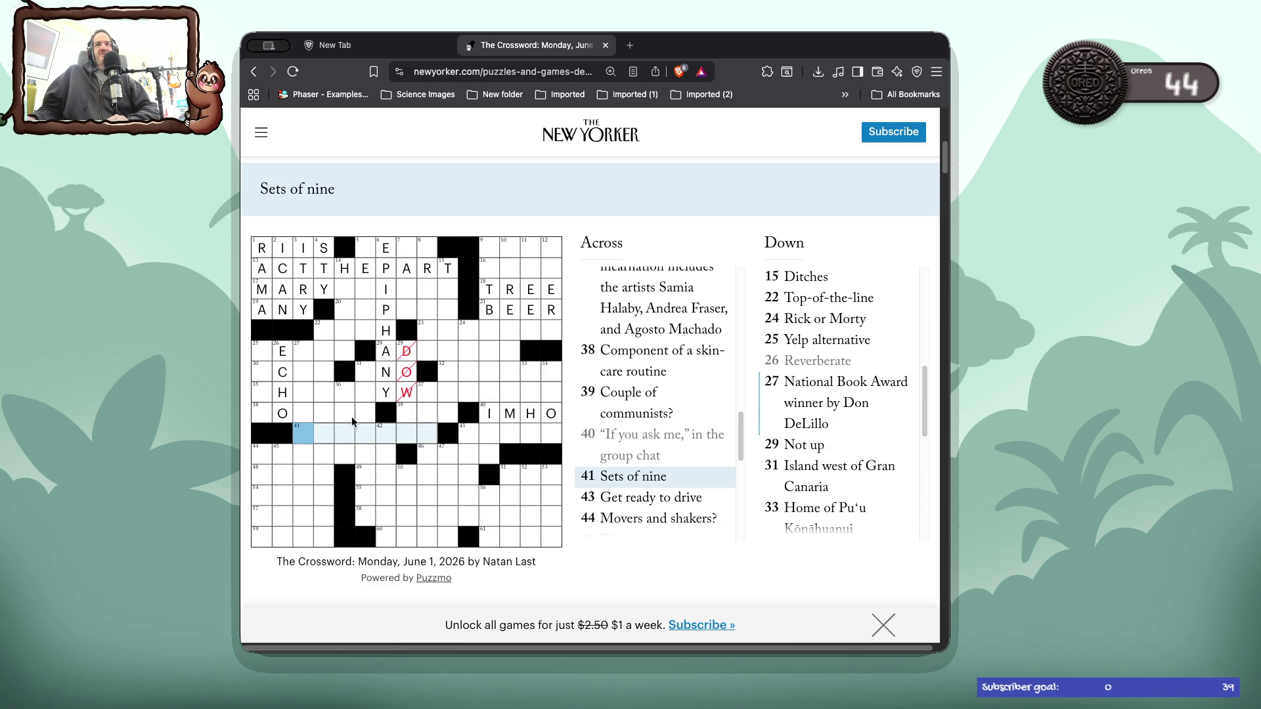
type("no")
key("BackSpace")
key("BackSpace")
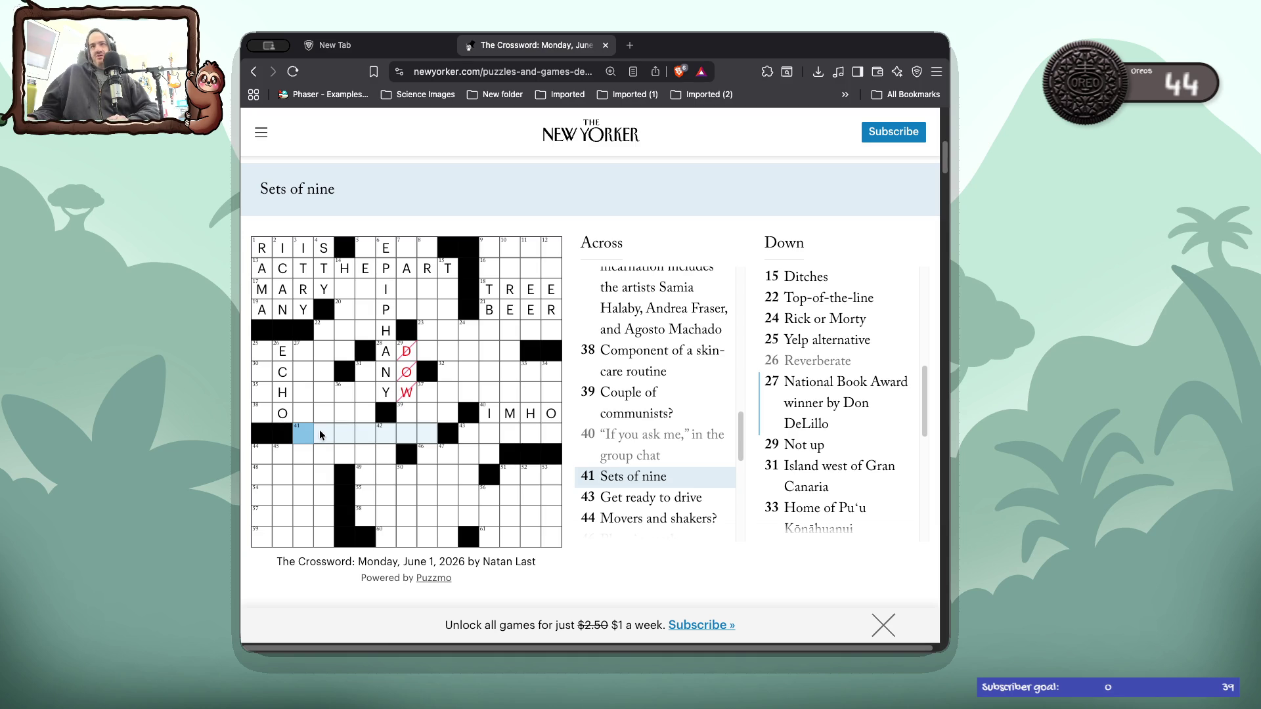
- Move past 43 and 44 Across and fill 46 Across with ONES
key("Tab")
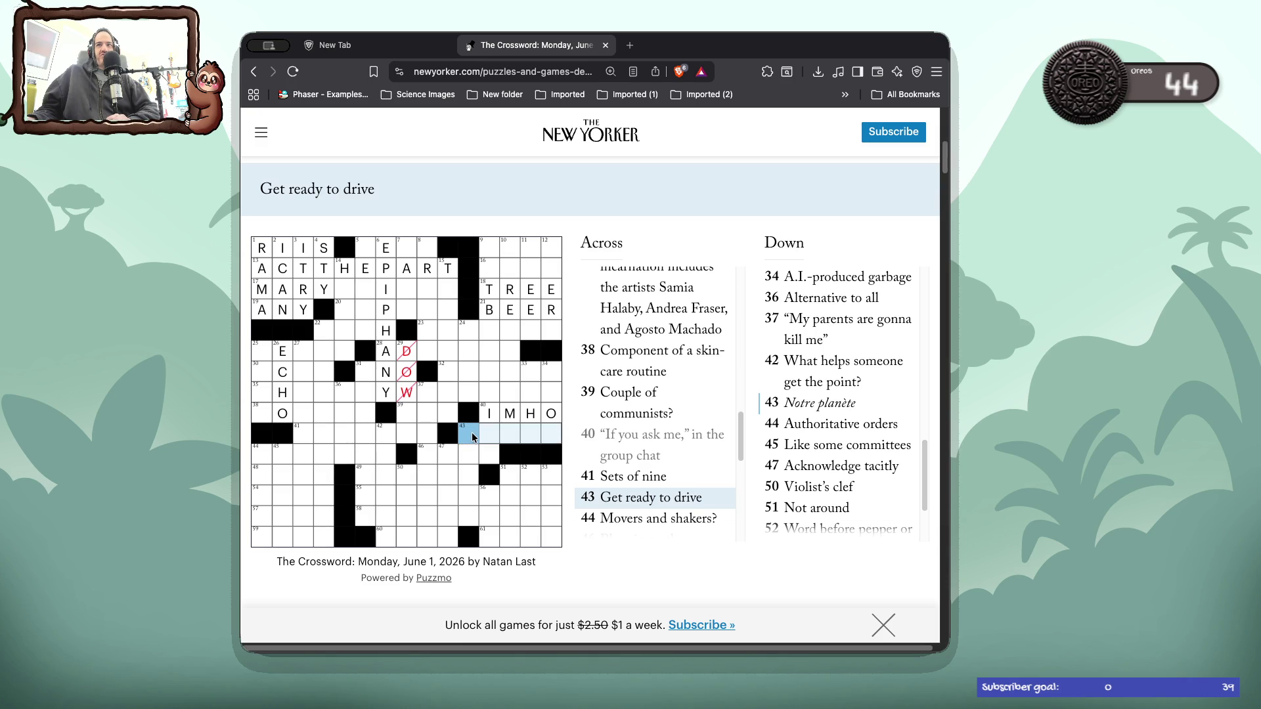
key("Tab")
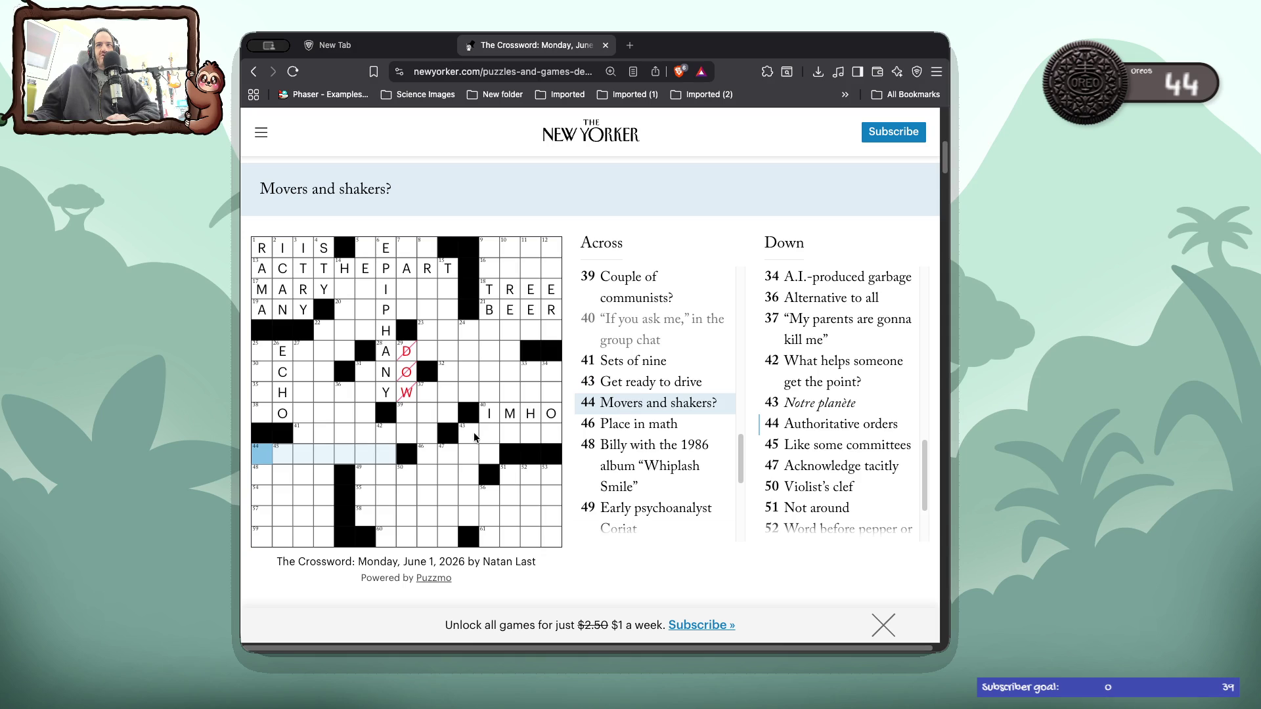
key("Tab")
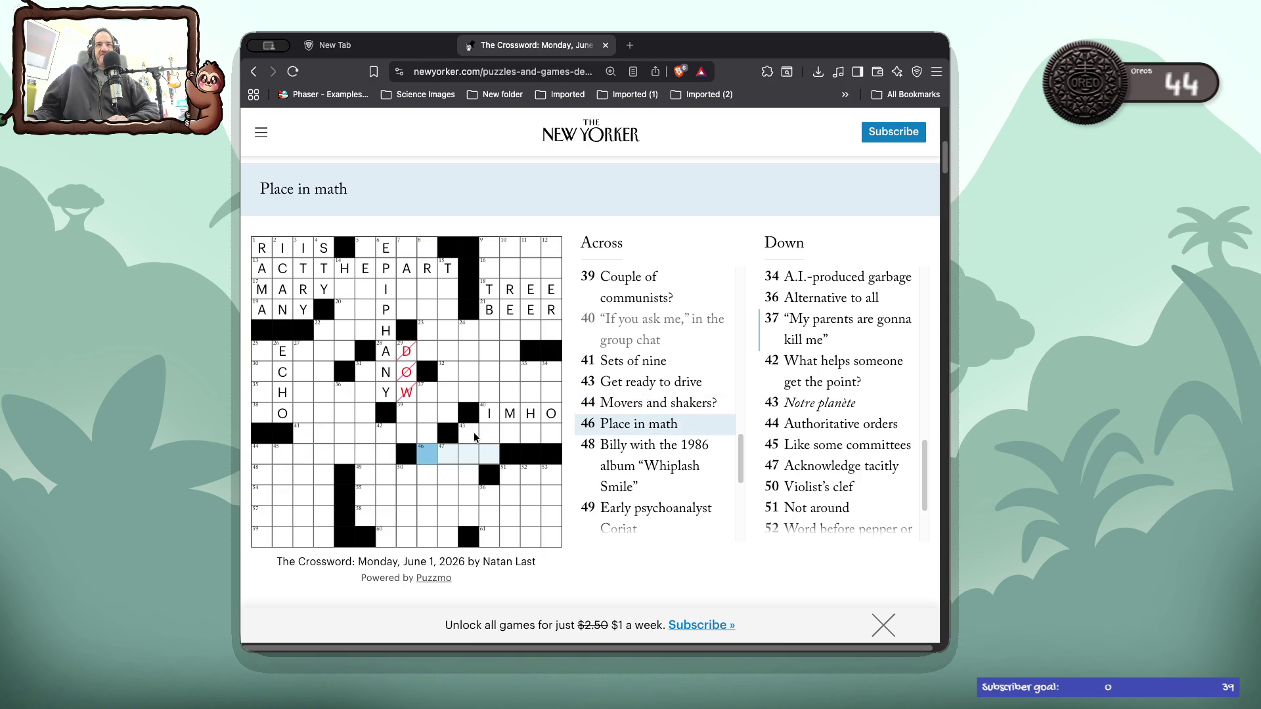
type("ONES")
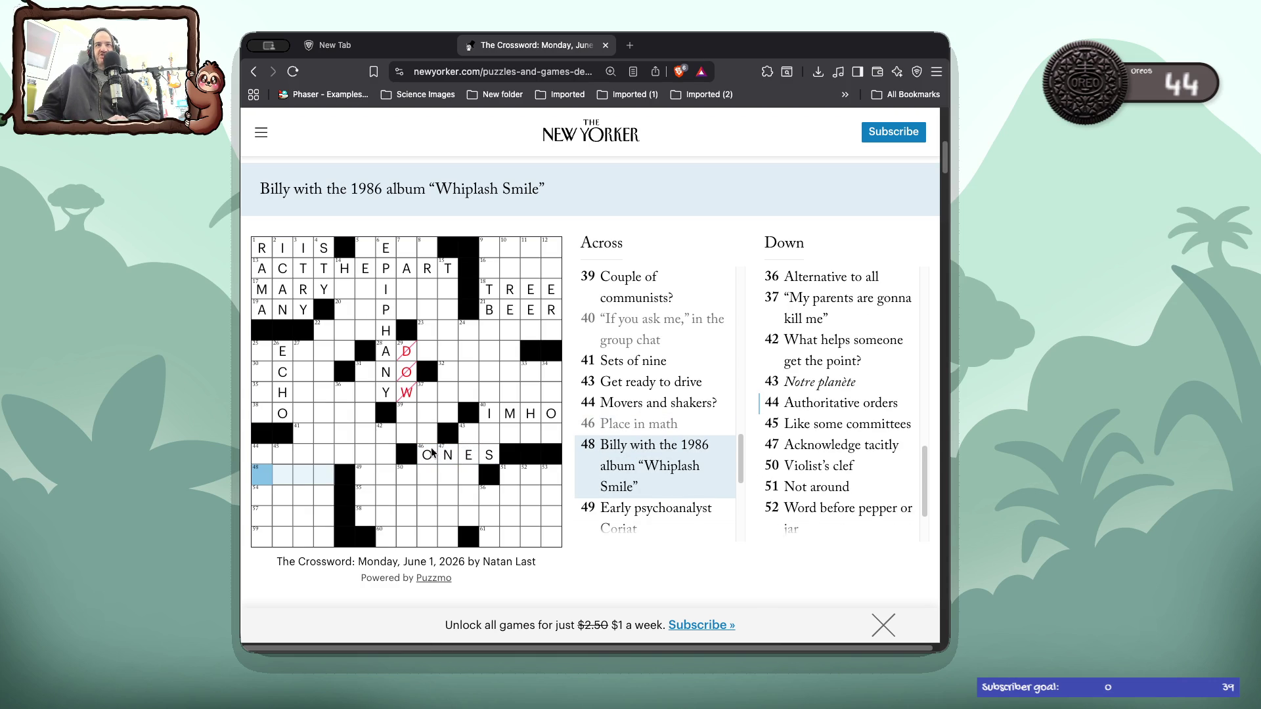
- Enter IDOL for 48 Across and ABC for 51 Across, replacing a stray P
type("IDOL")
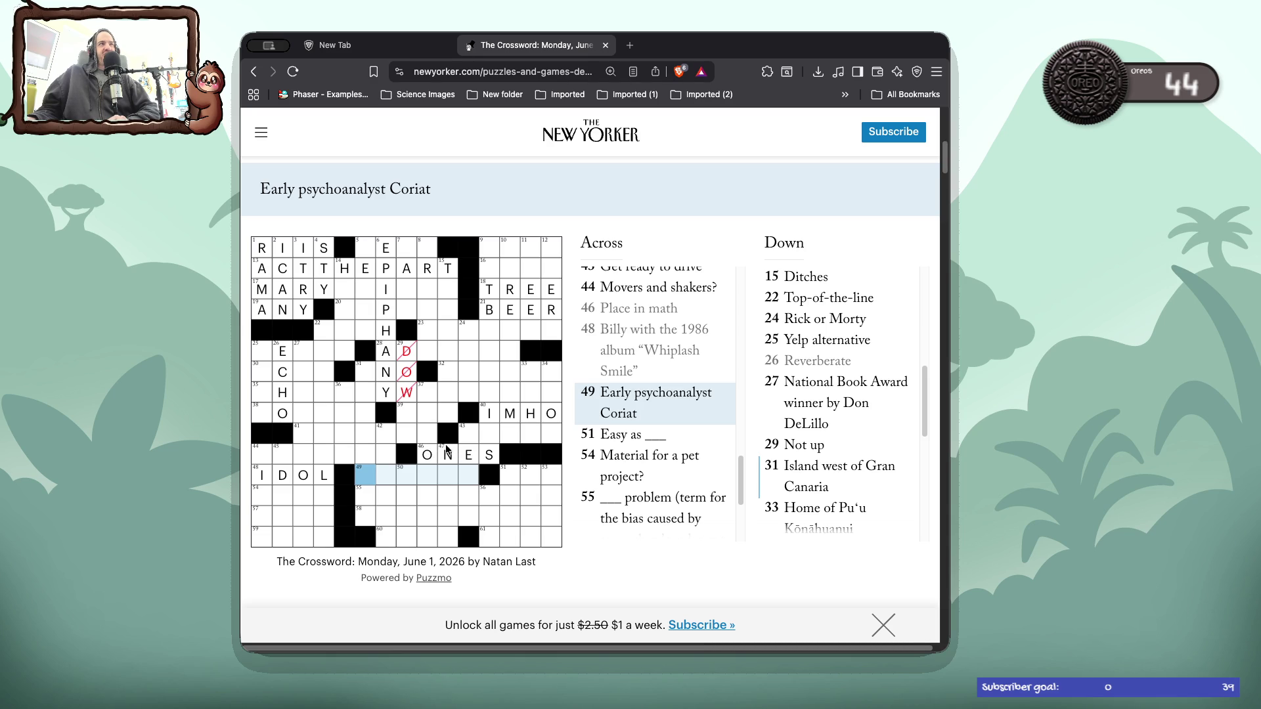
key("Tab")
type("P")
key("BackSpace")
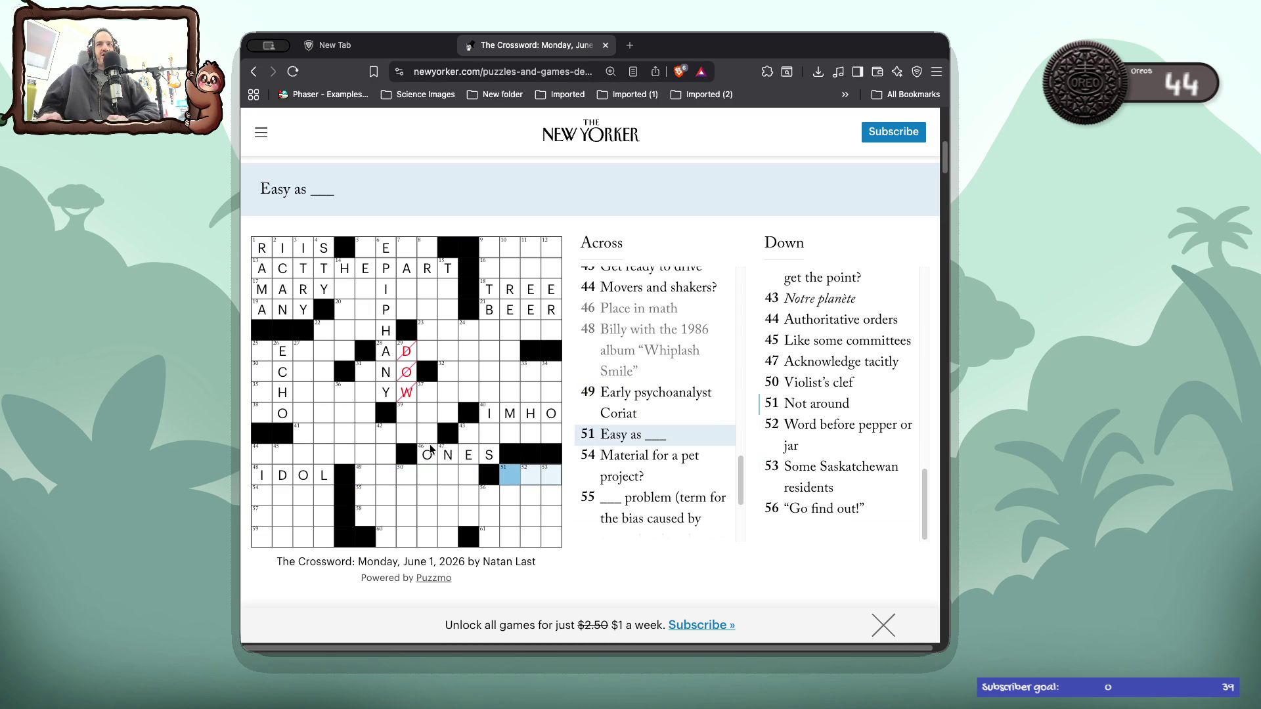
type("ABC")
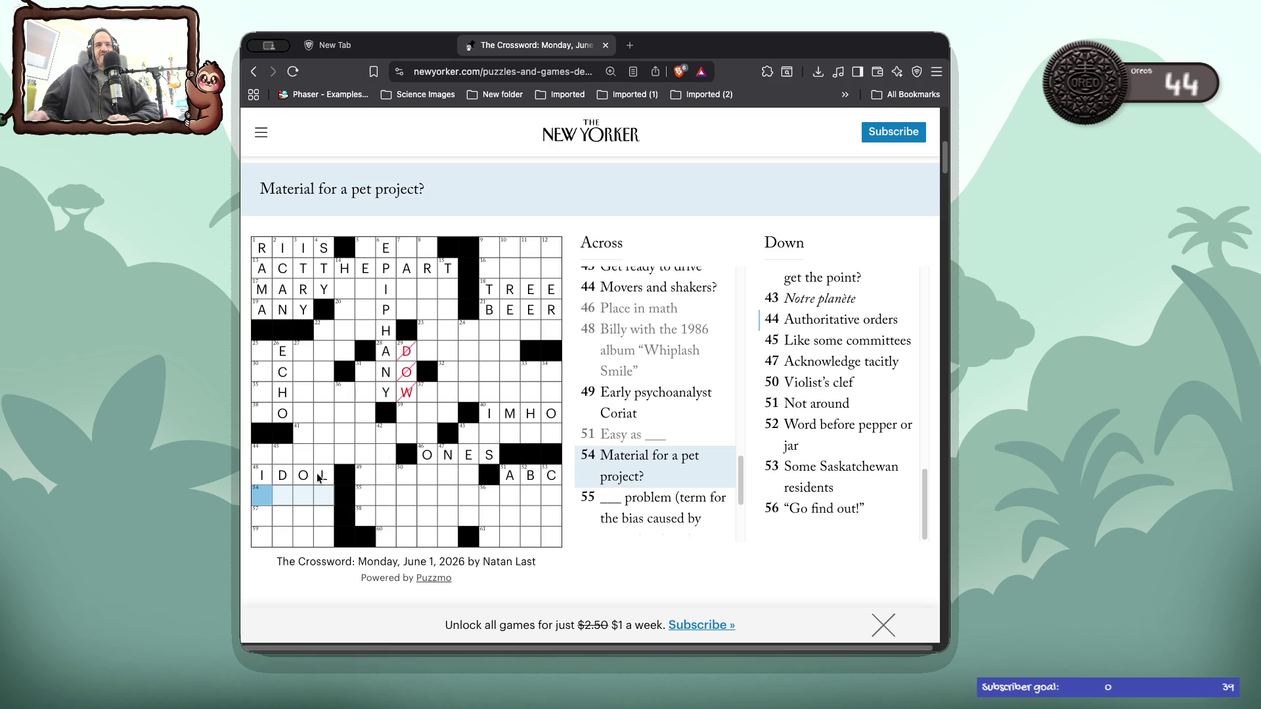
key("Tab")
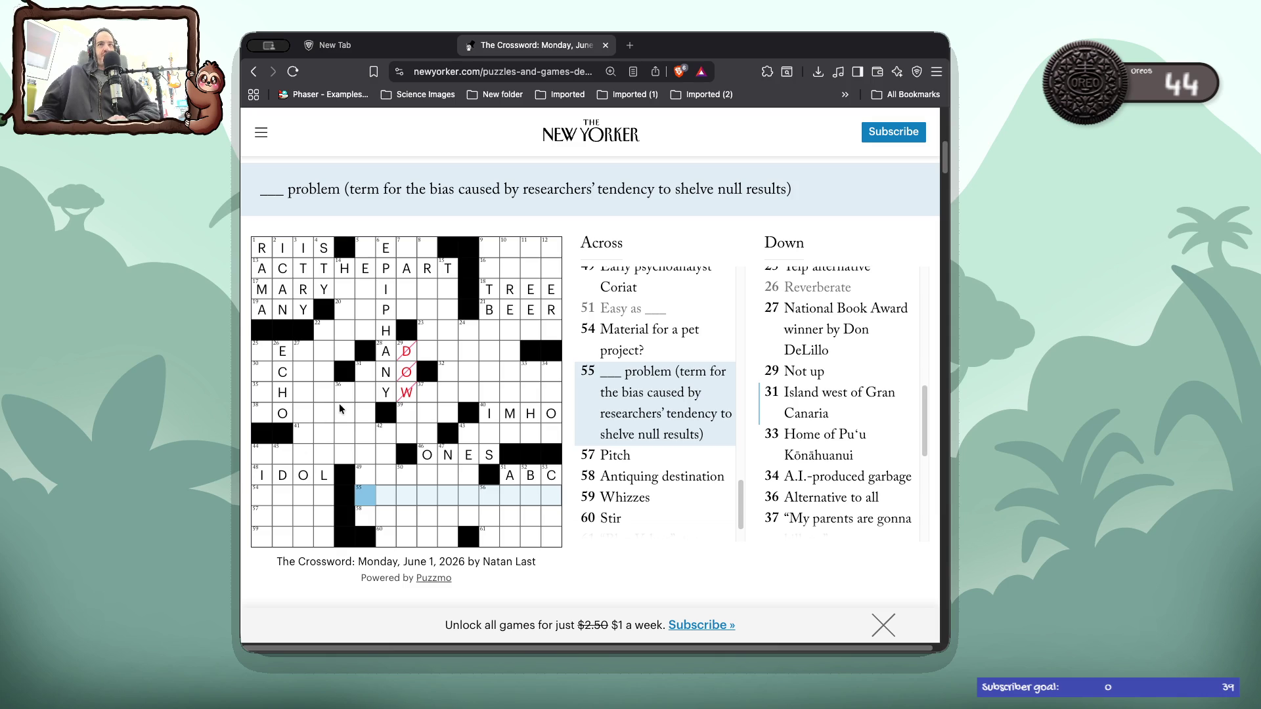
left_click(553, 374)
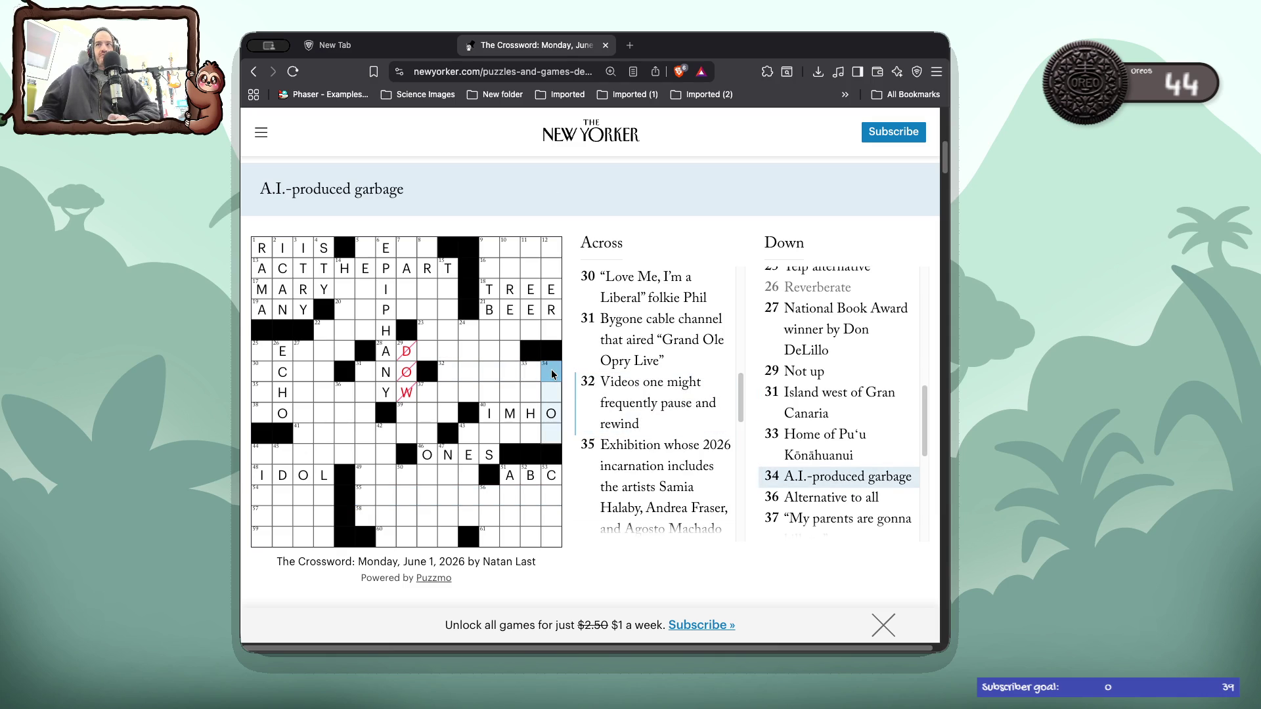
- Enter SLOP in 34 Down, fixing the mistyped last letter to P
type("slo[")
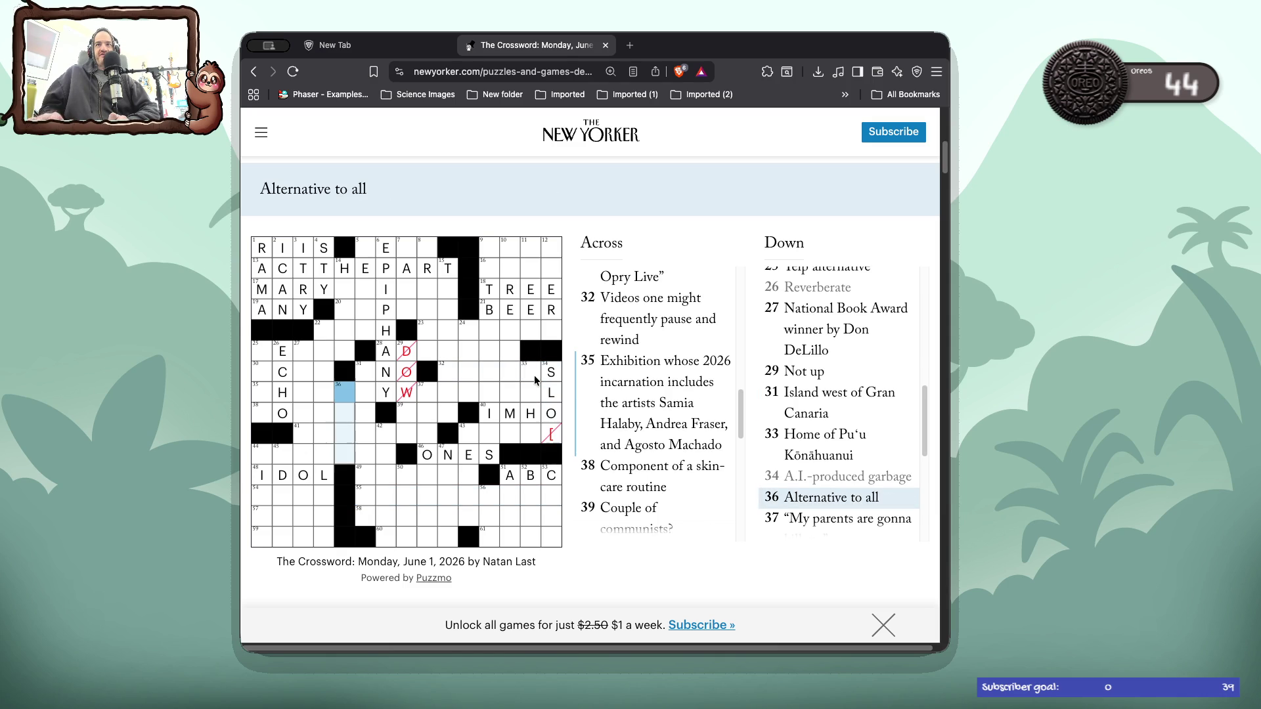
left_click(554, 435)
type("p")
left_click(553, 435)
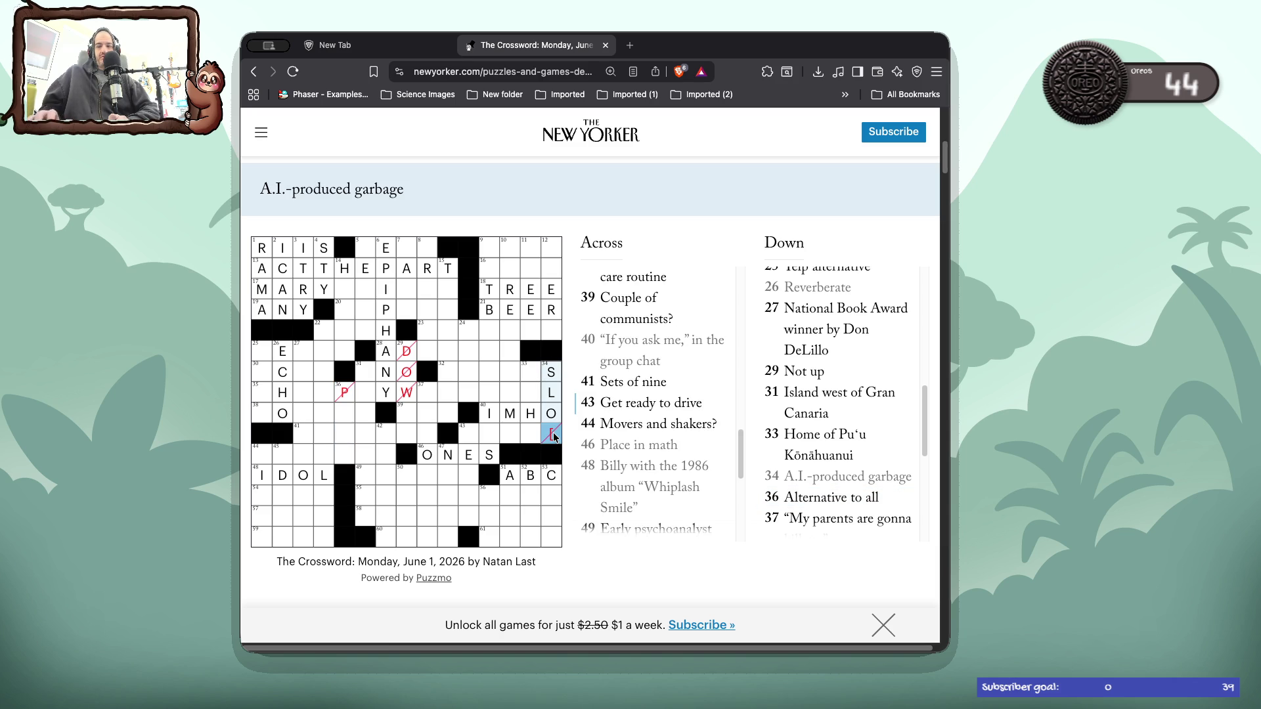
type("p")
- Erase the wrong P from square 36 and check the 44 Across clue
left_click(343, 391)
key("BackSpace")
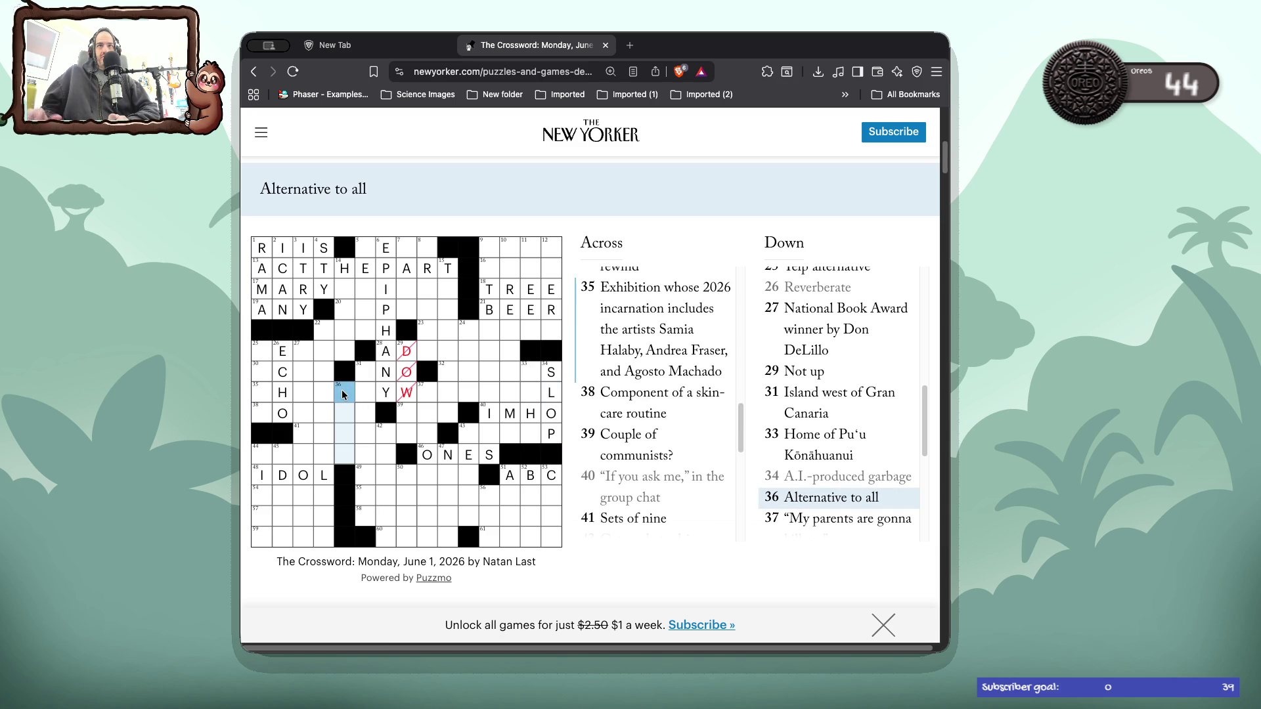
left_click(350, 446)
left_click(350, 447)
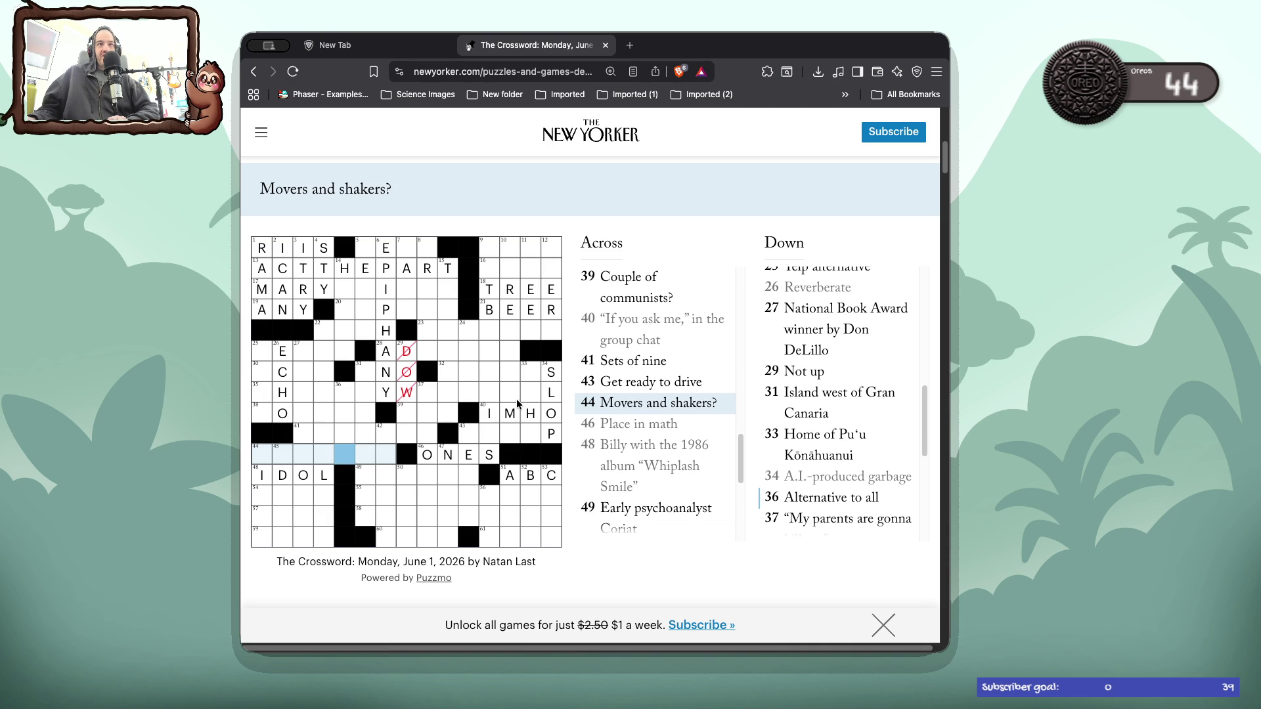
left_click(353, 394)
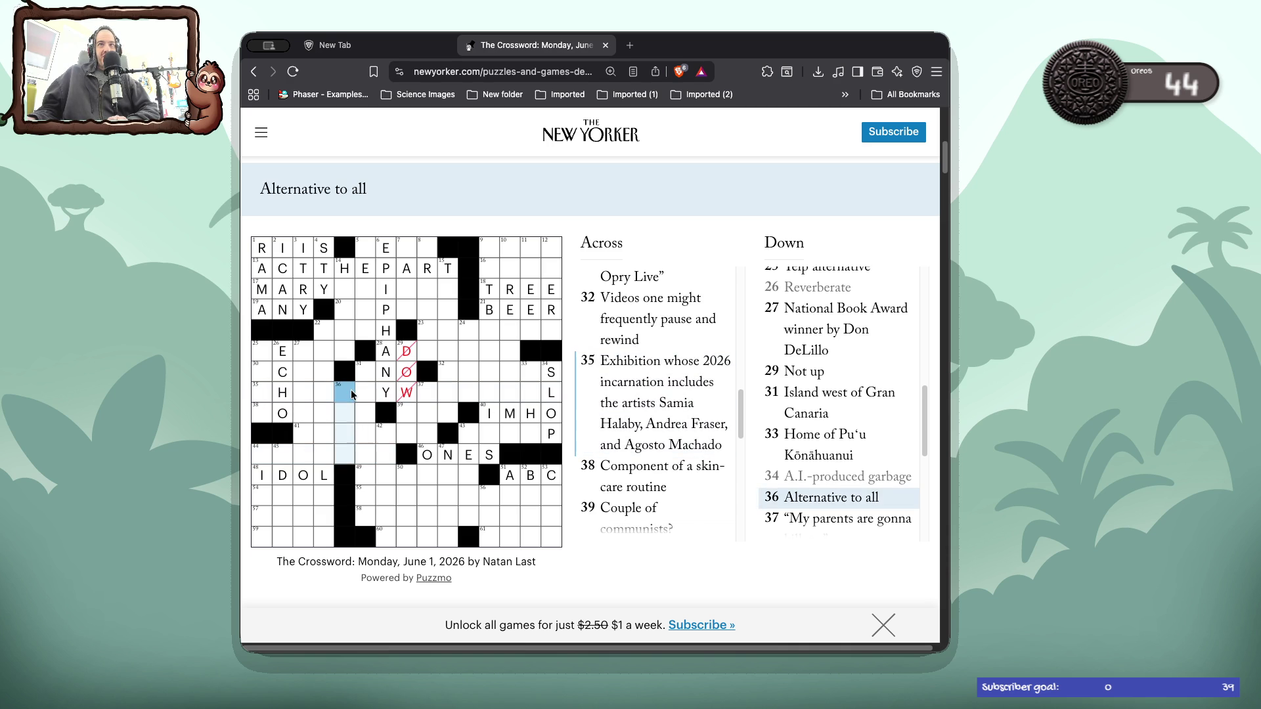
- Try SOM in 36 Down, erase it, then enter NONE
type("SOM")
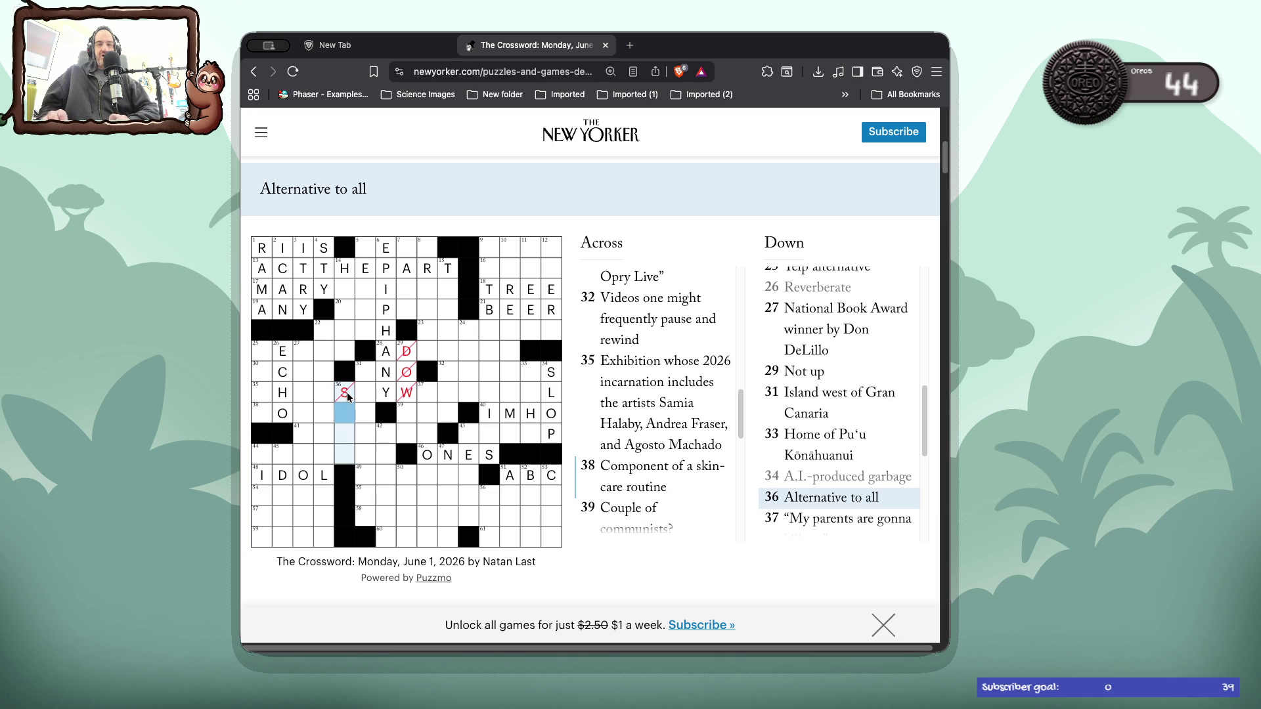
key("BackSpace")
key("BackSpace")
key("BackSpace")
type("O")
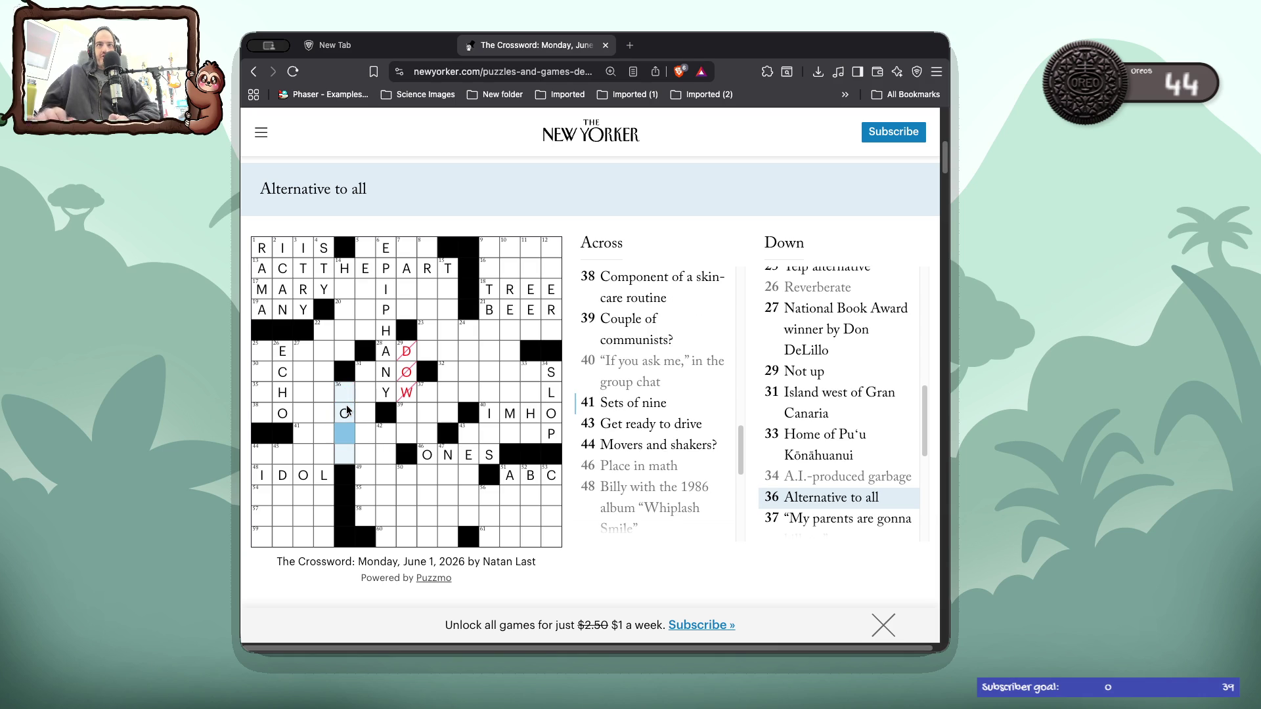
left_click(268, 453)
key("Tab")
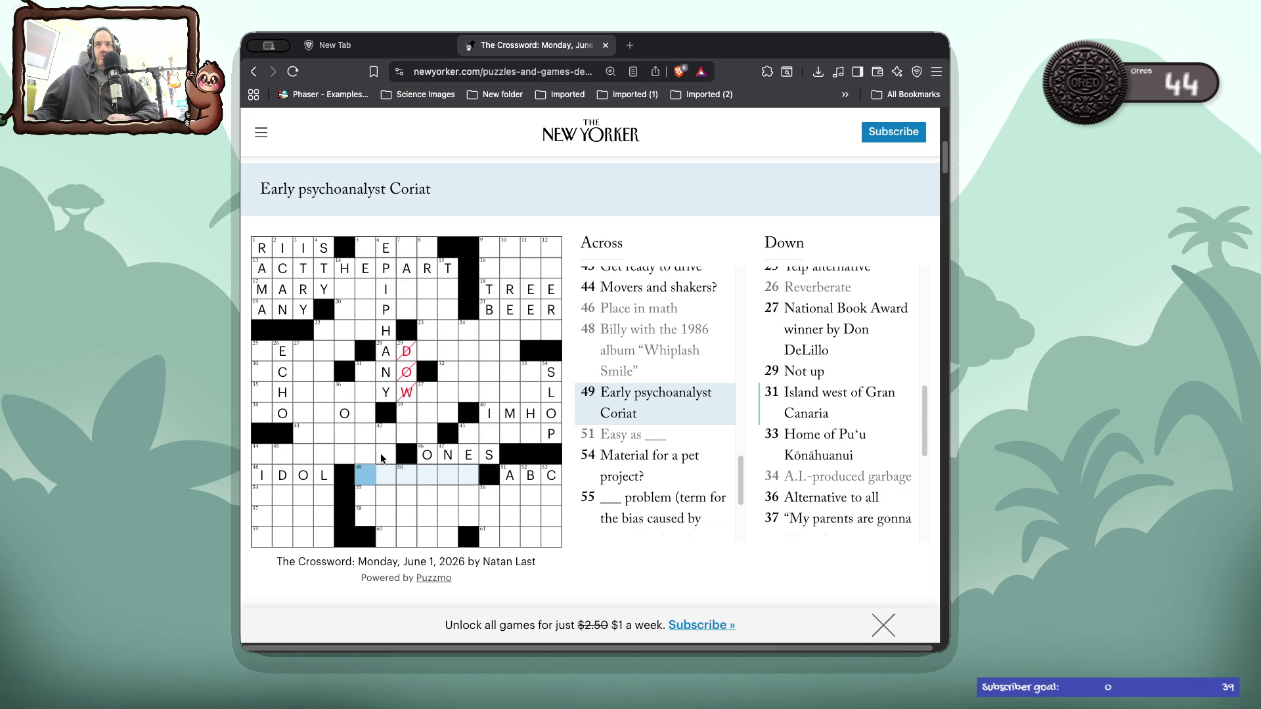
left_click(342, 394)
type("NONE")
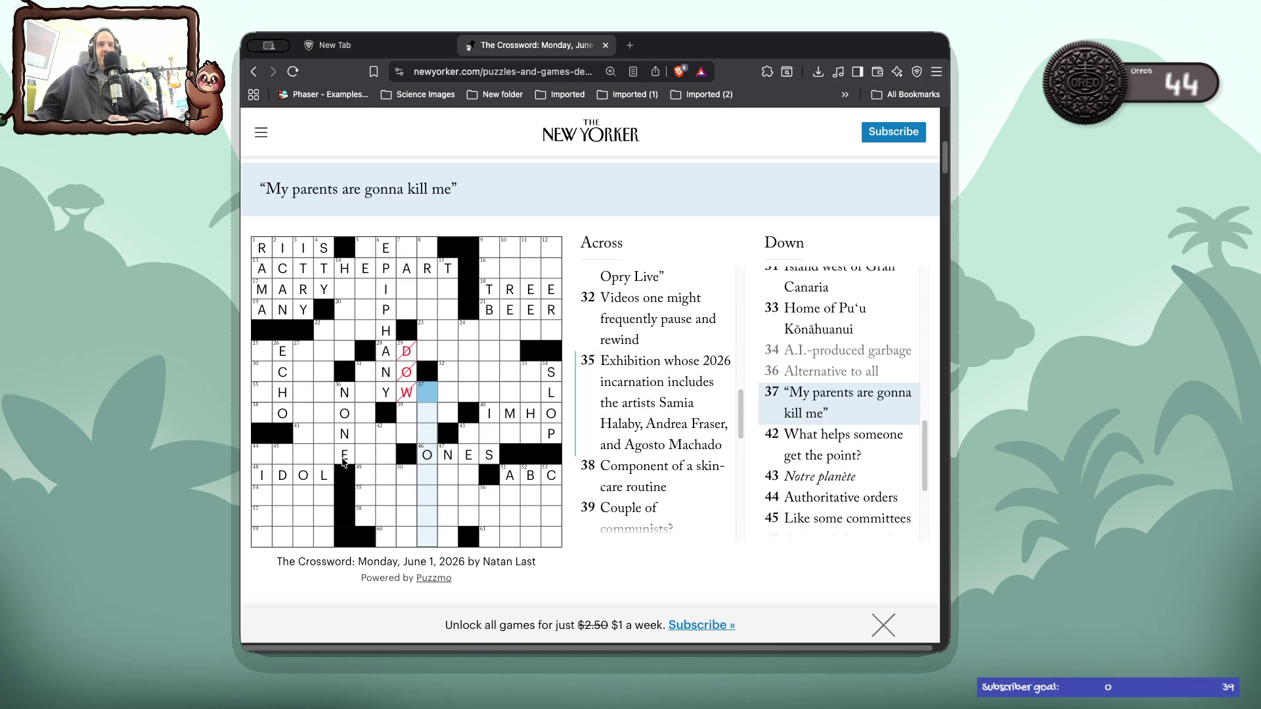
- Skip past 49 and 54 Across and enter TO for 57 Across, dropping NE
left_click(361, 472)
left_click(361, 471)
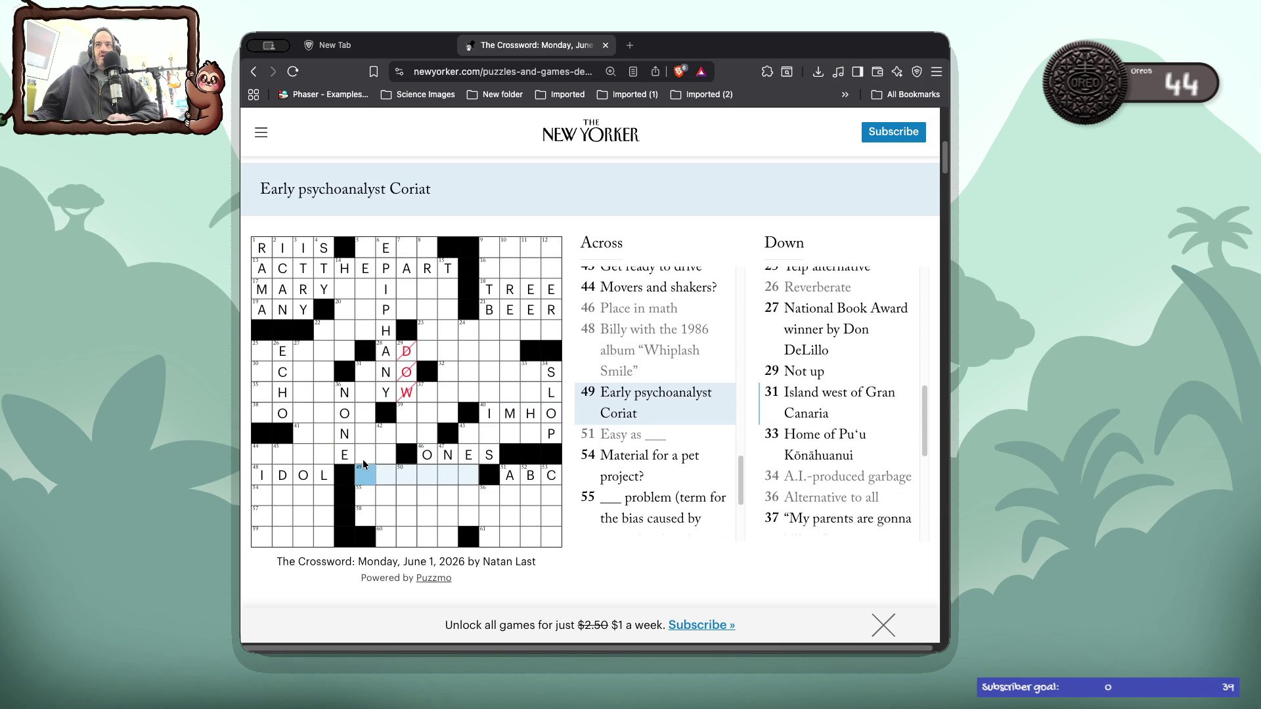
key("Tab")
key("Tab")
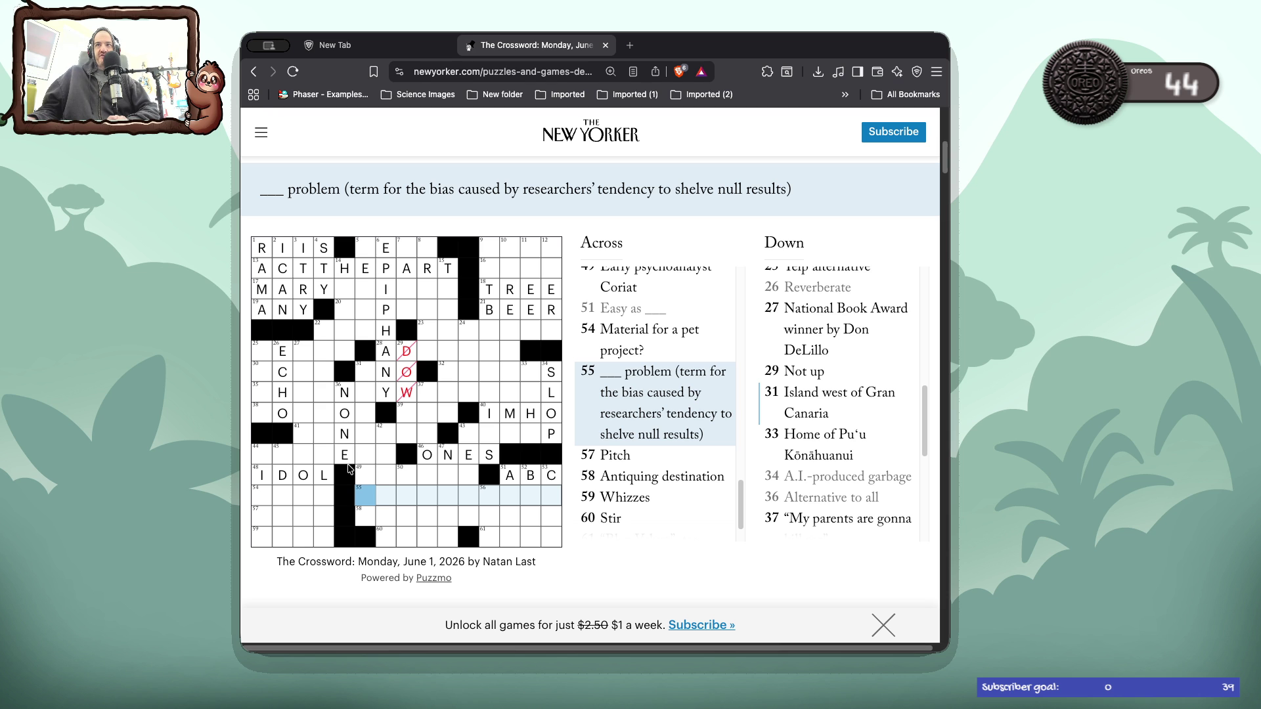
key("Tab")
type("TONE")
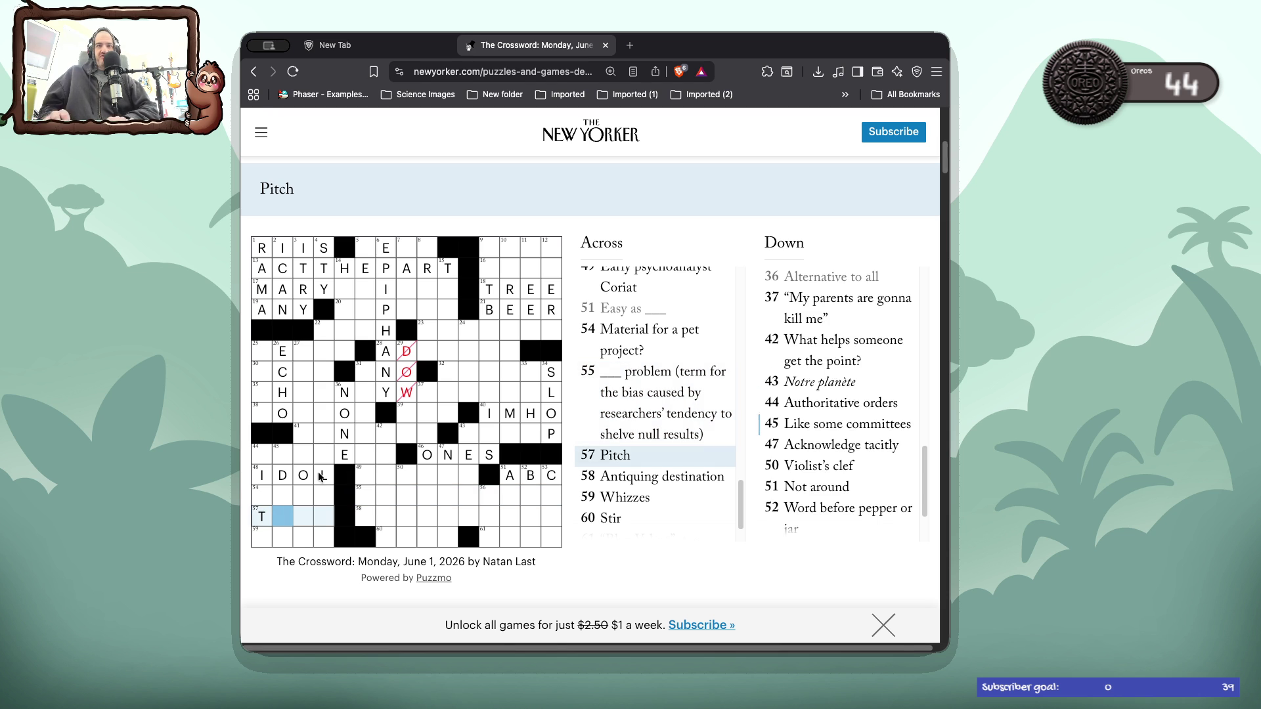
key("BackSpace")
key("BackSpace")
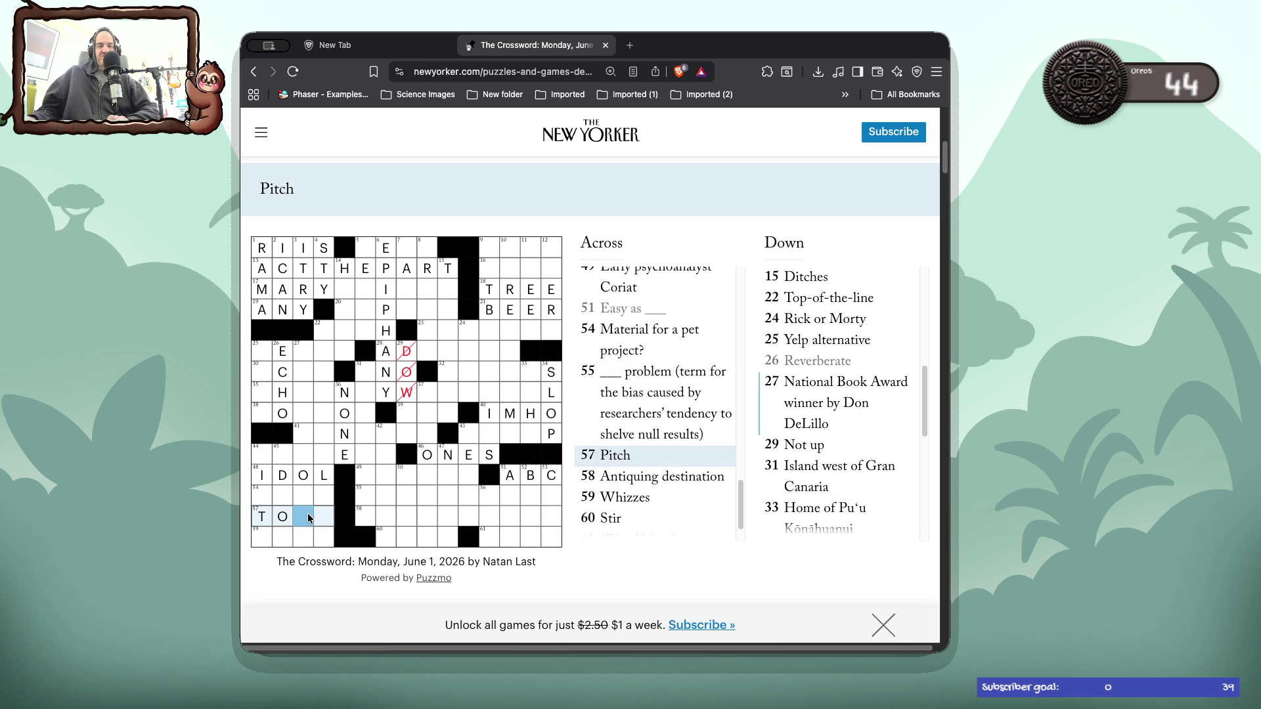
- Try Y and THRI in 58 Across and erase both guesses
key("Tab")
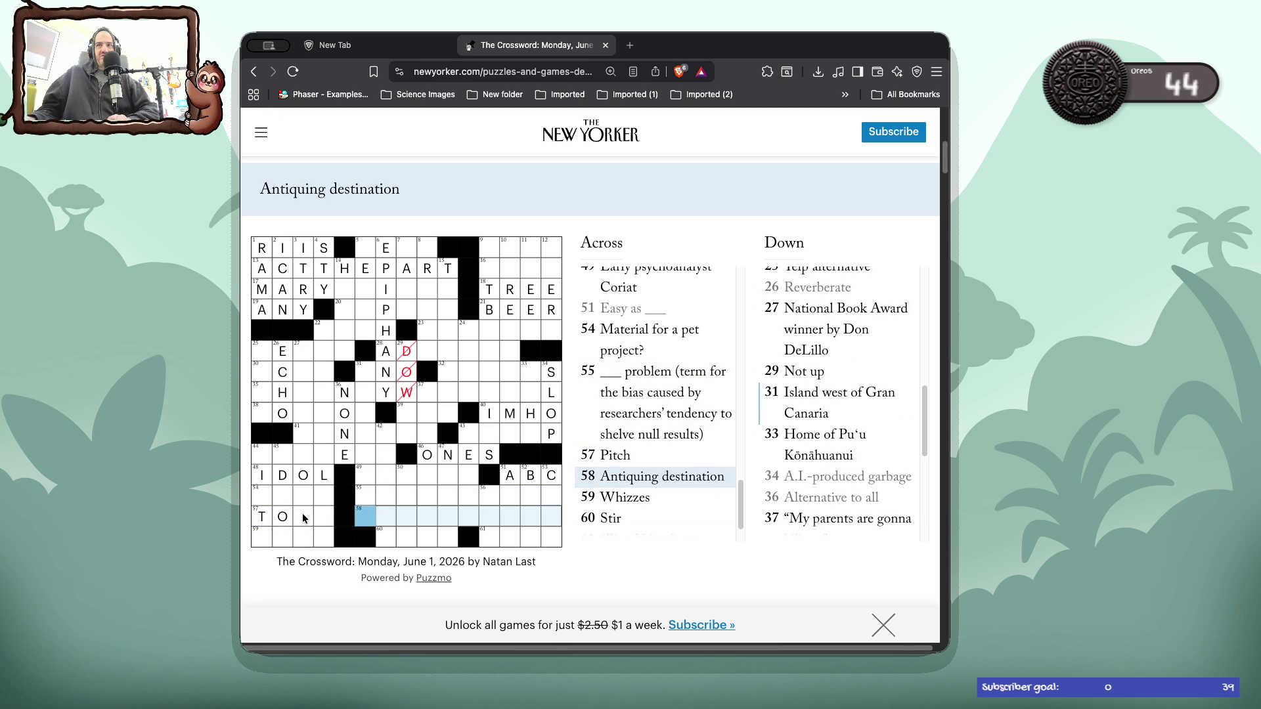
type("Y")
key("BackSpace")
type("THRI")
key("BackSpace")
key("BackSpace")
key("BackSpace")
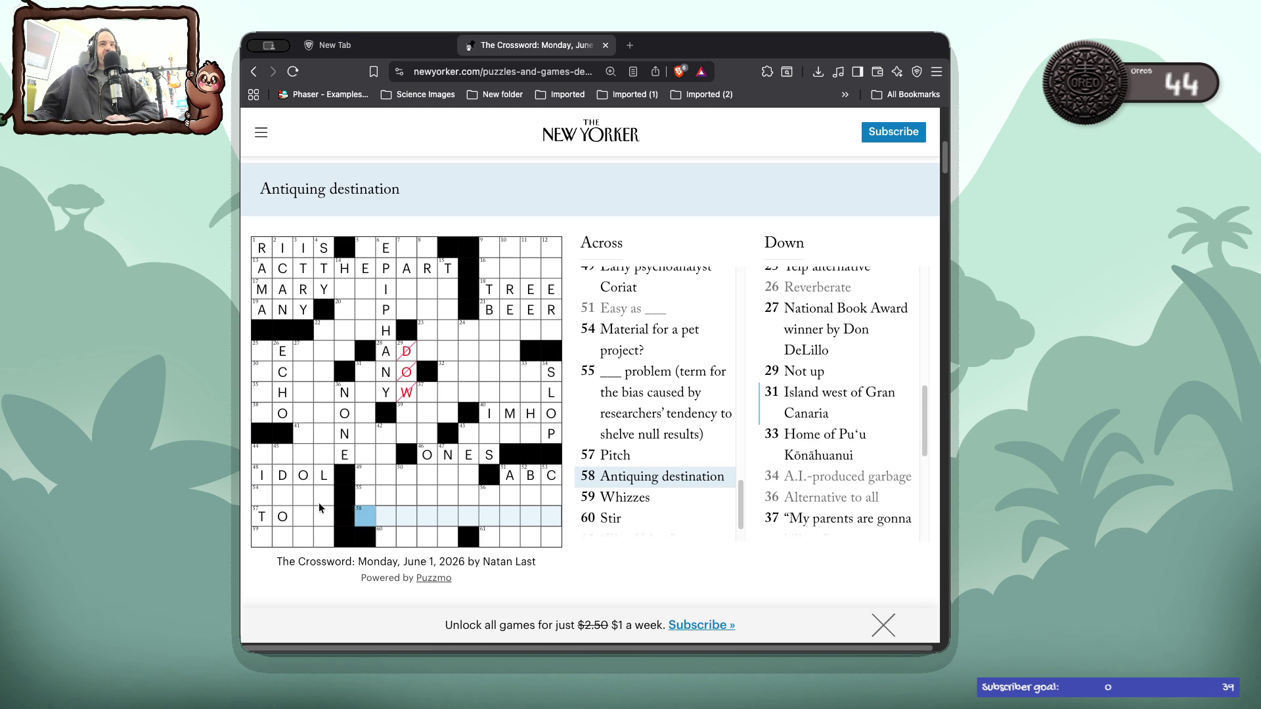
- Check the 59–61 Across and 44 Down clues and delete the wrong W from 35 Across
left_click(264, 535)
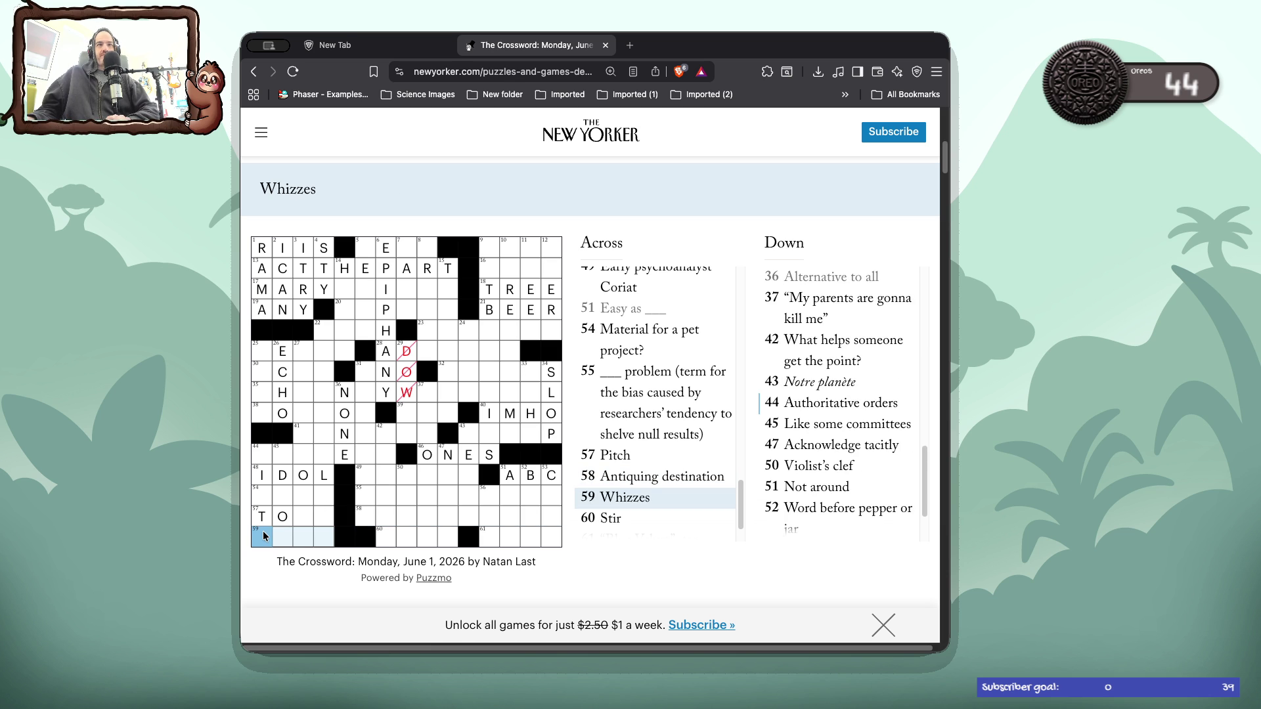
key("Tab")
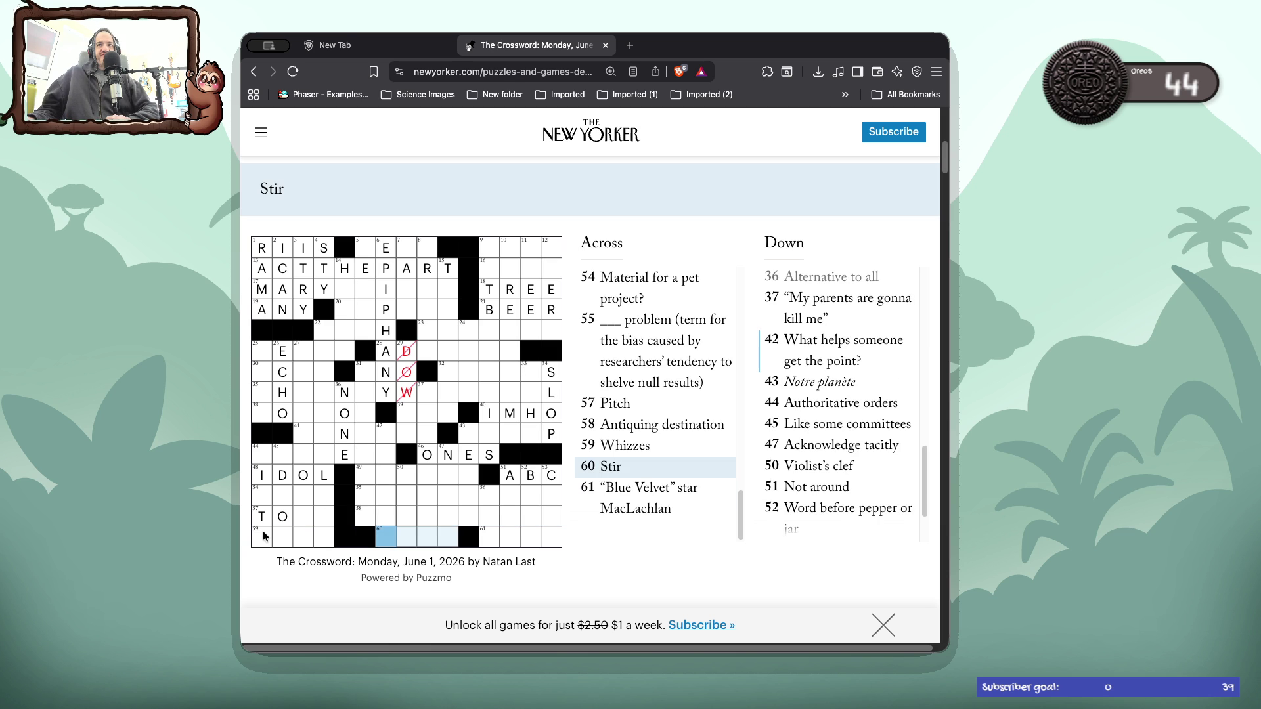
key("Tab")
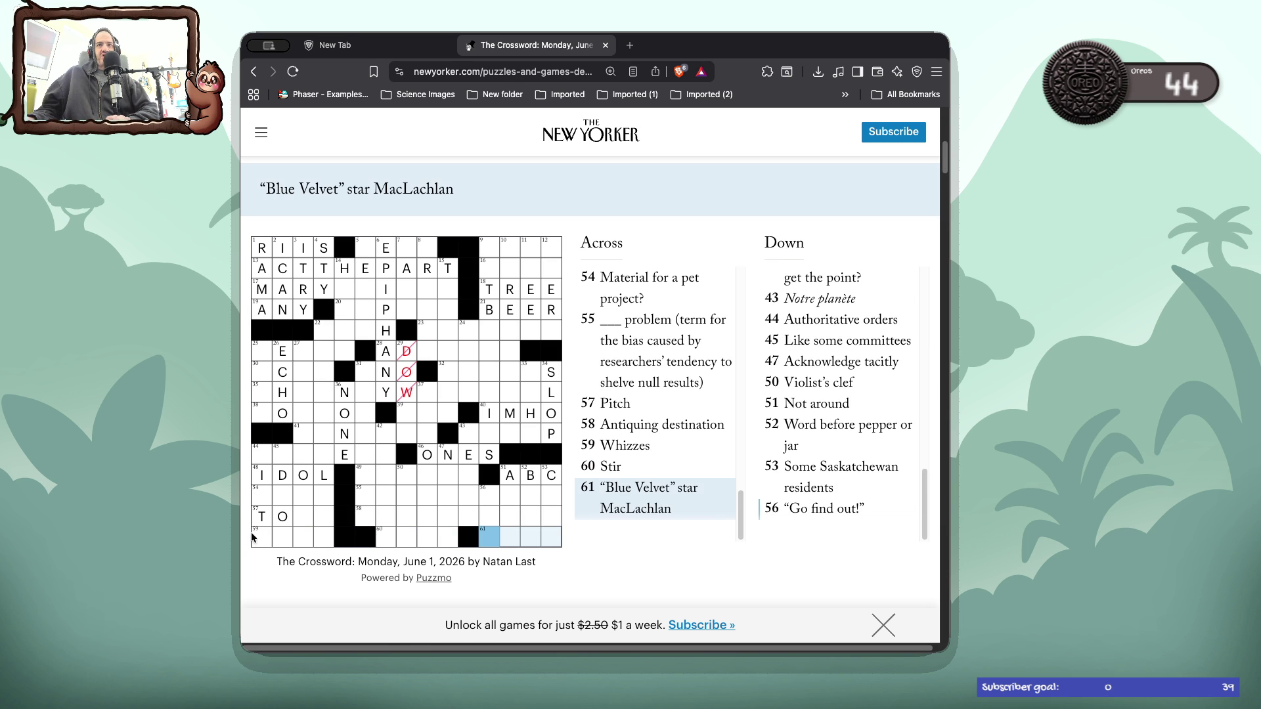
left_click(262, 540)
left_click(262, 540)
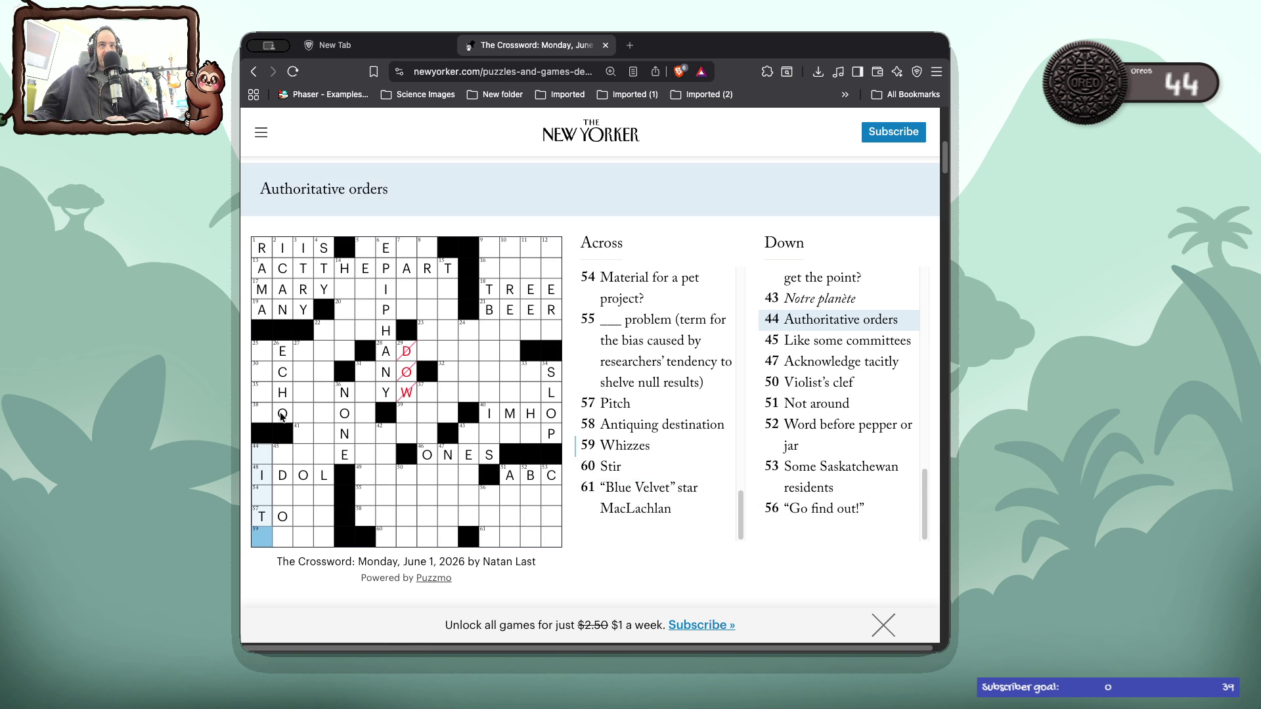
left_click(261, 396)
left_click(261, 396)
left_click(405, 394)
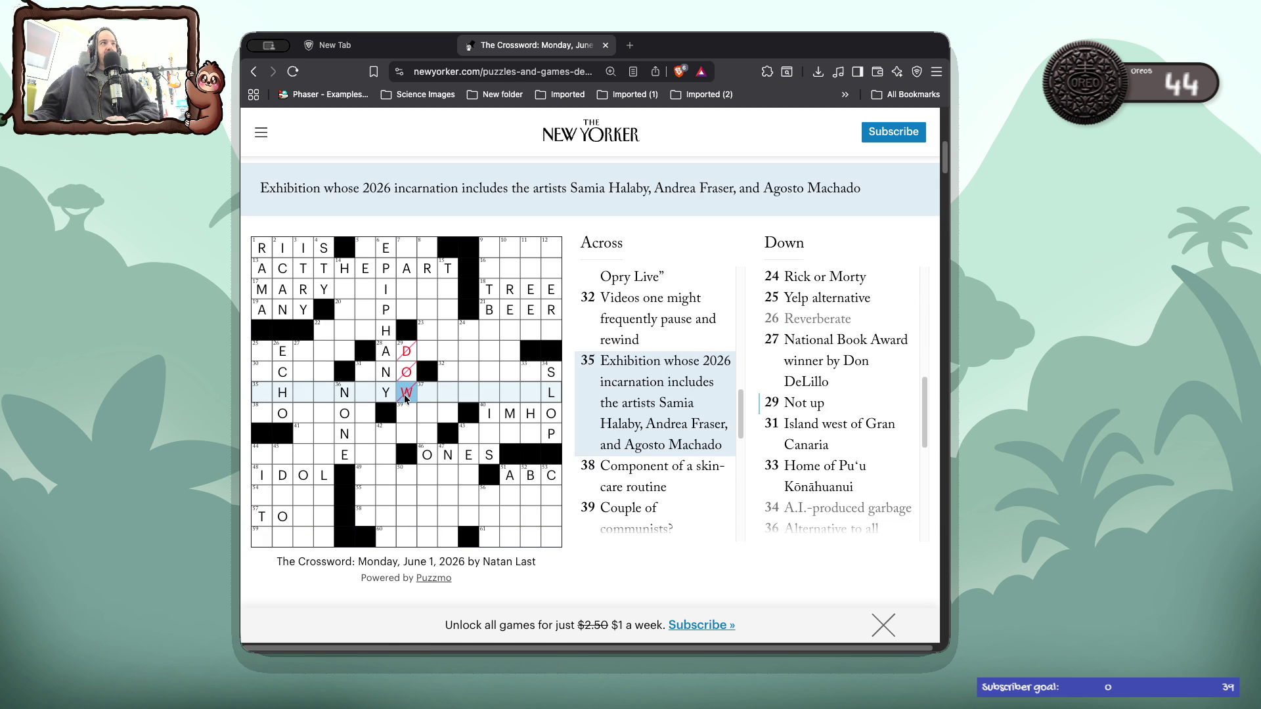
key("BackSpace")
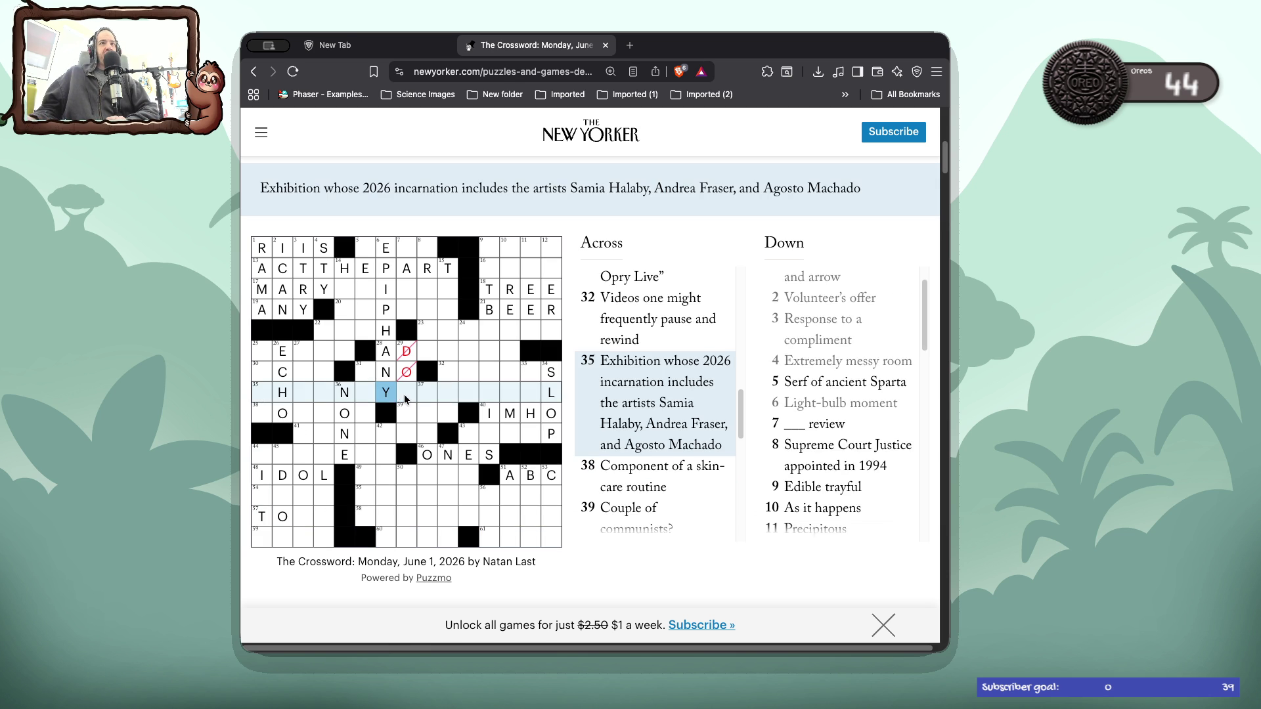
- Enter ADHOC for 45 Down and ACES for 59 Across
left_click(265, 394)
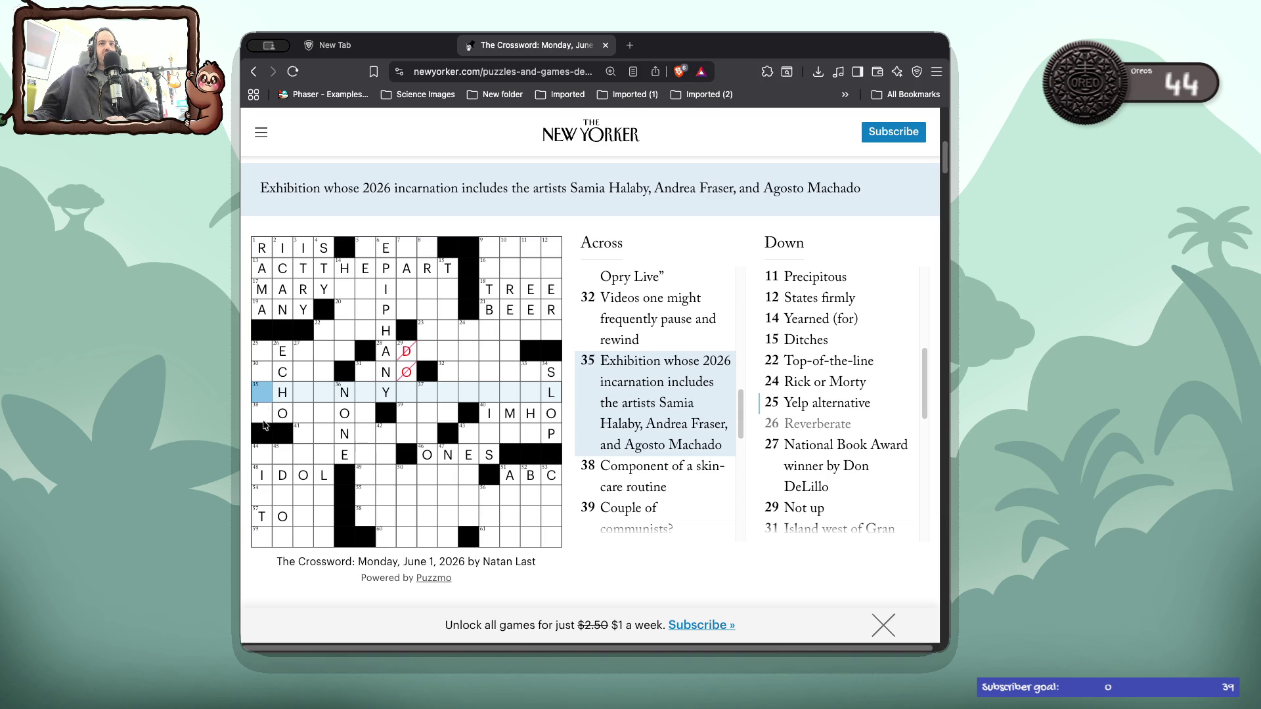
left_click(260, 459)
left_click(260, 459)
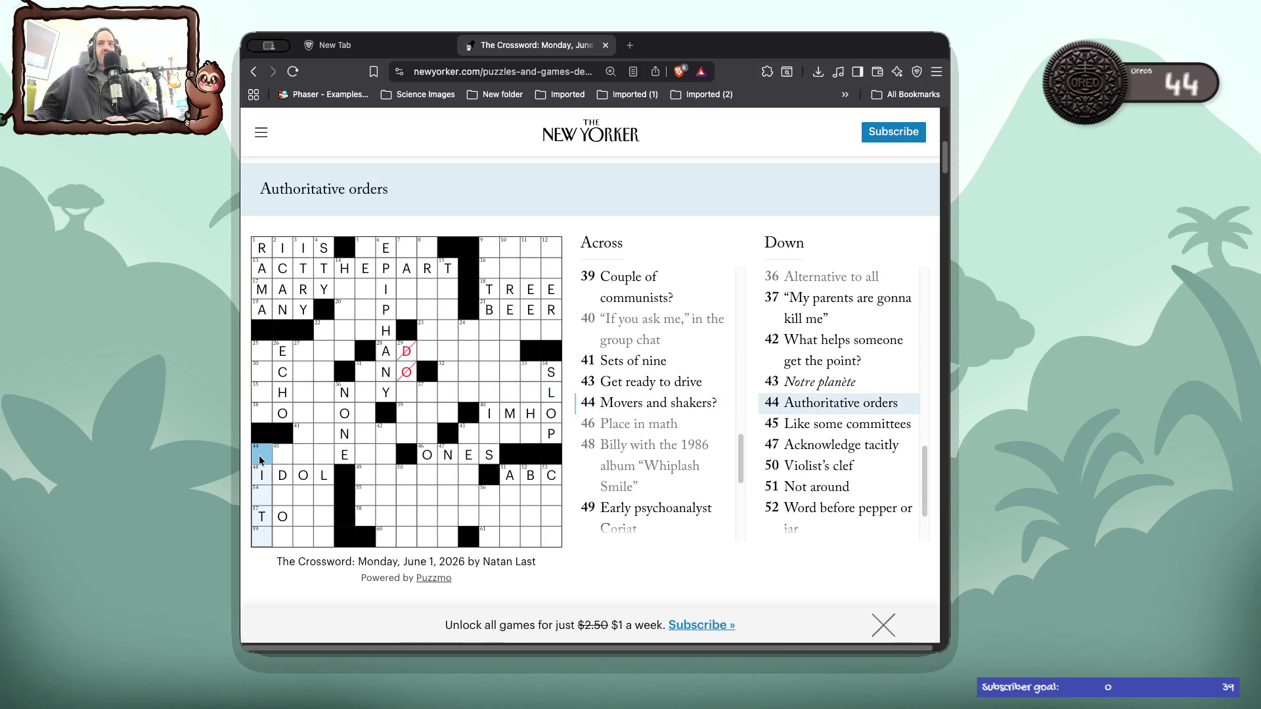
left_click(288, 456)
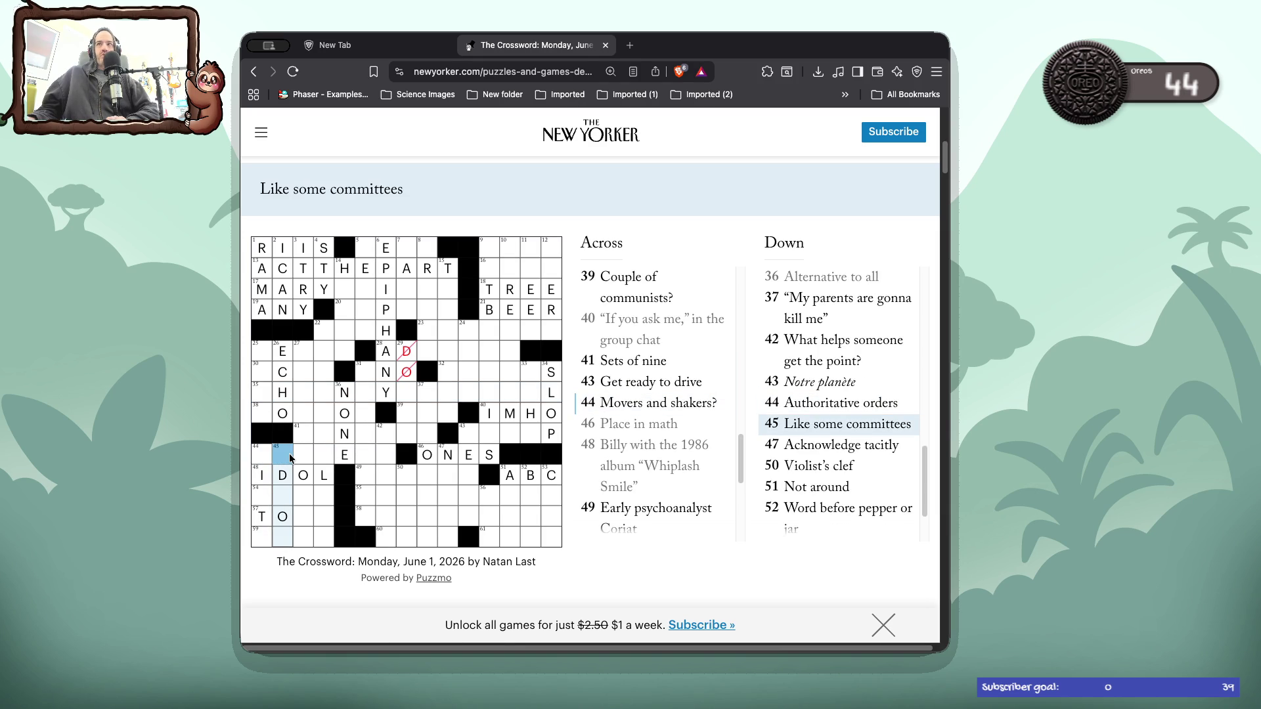
type("adhoc")
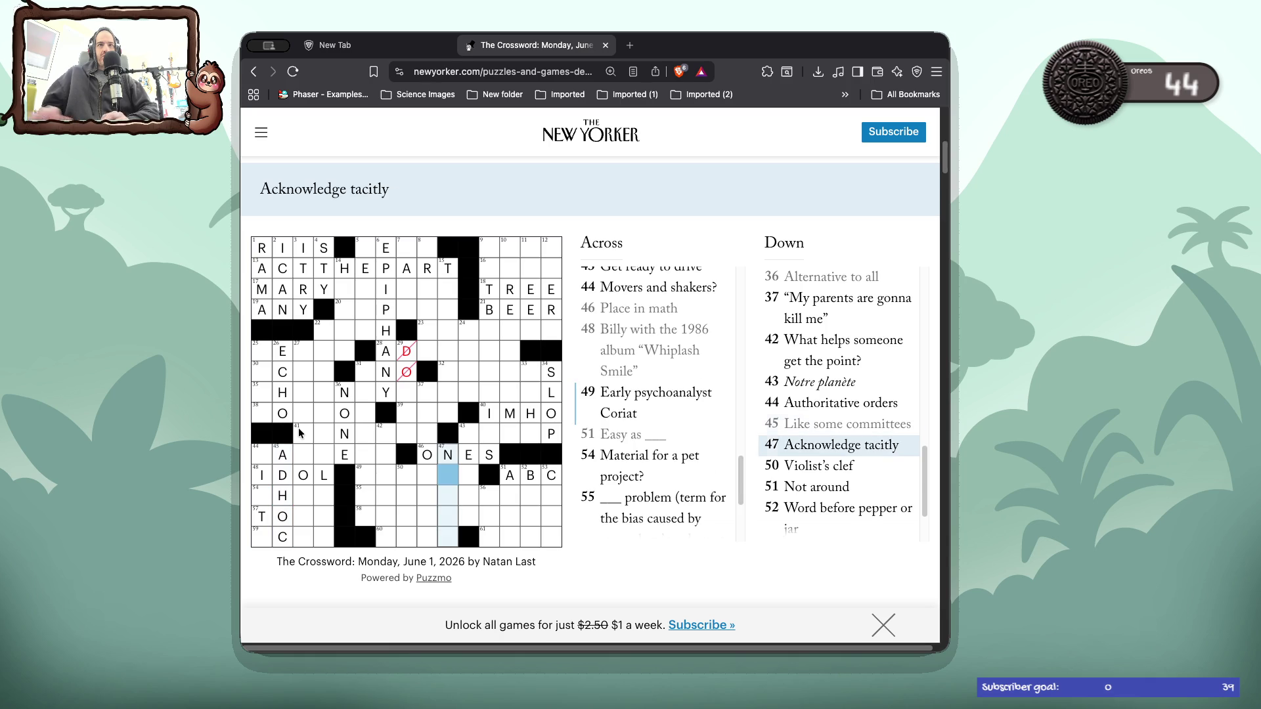
left_click(271, 535)
left_click(271, 535)
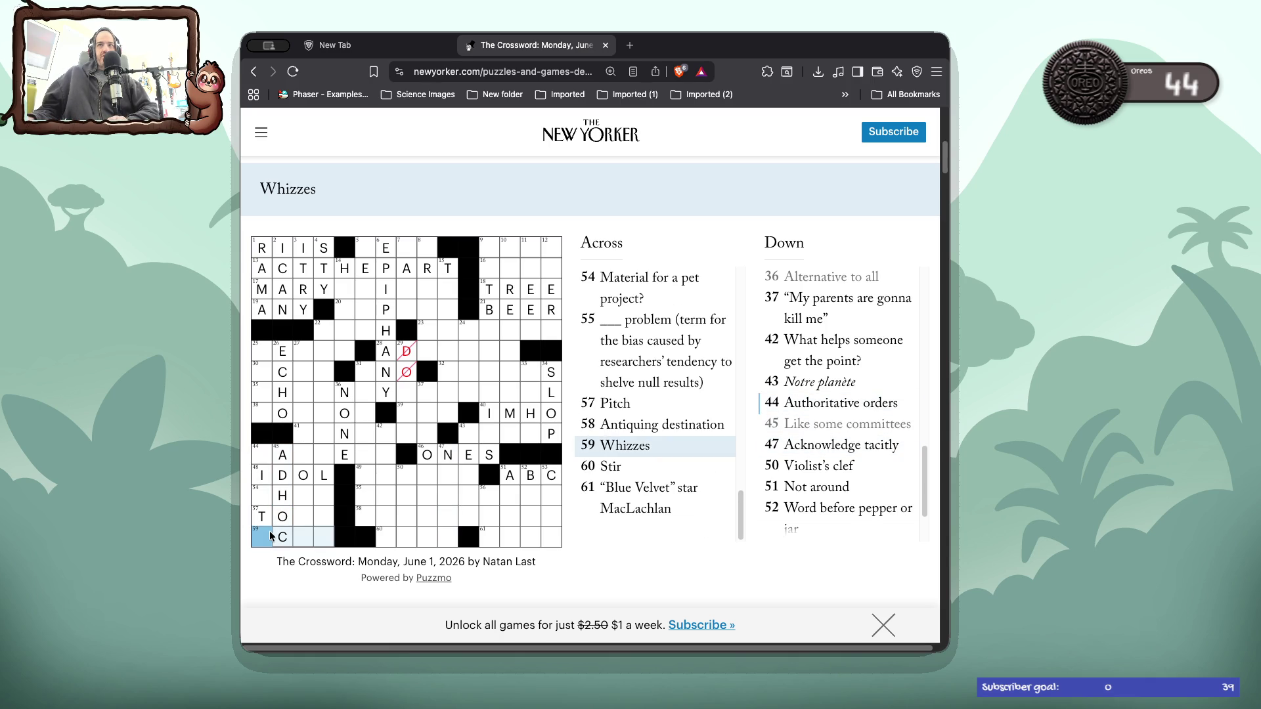
type("ace")
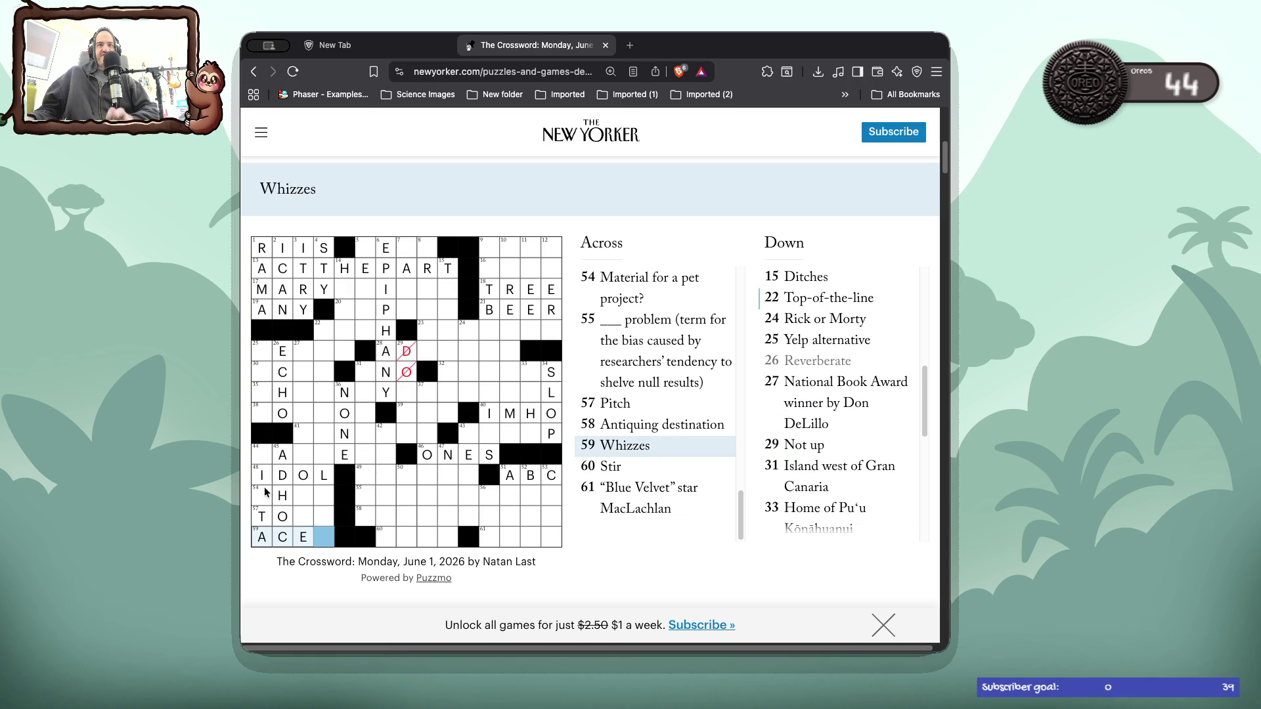
type("s")
- Add SS to make TOSS in 57 Across and enter DIC to complete DICTA in 44 Down
left_click(261, 498)
left_click(261, 499)
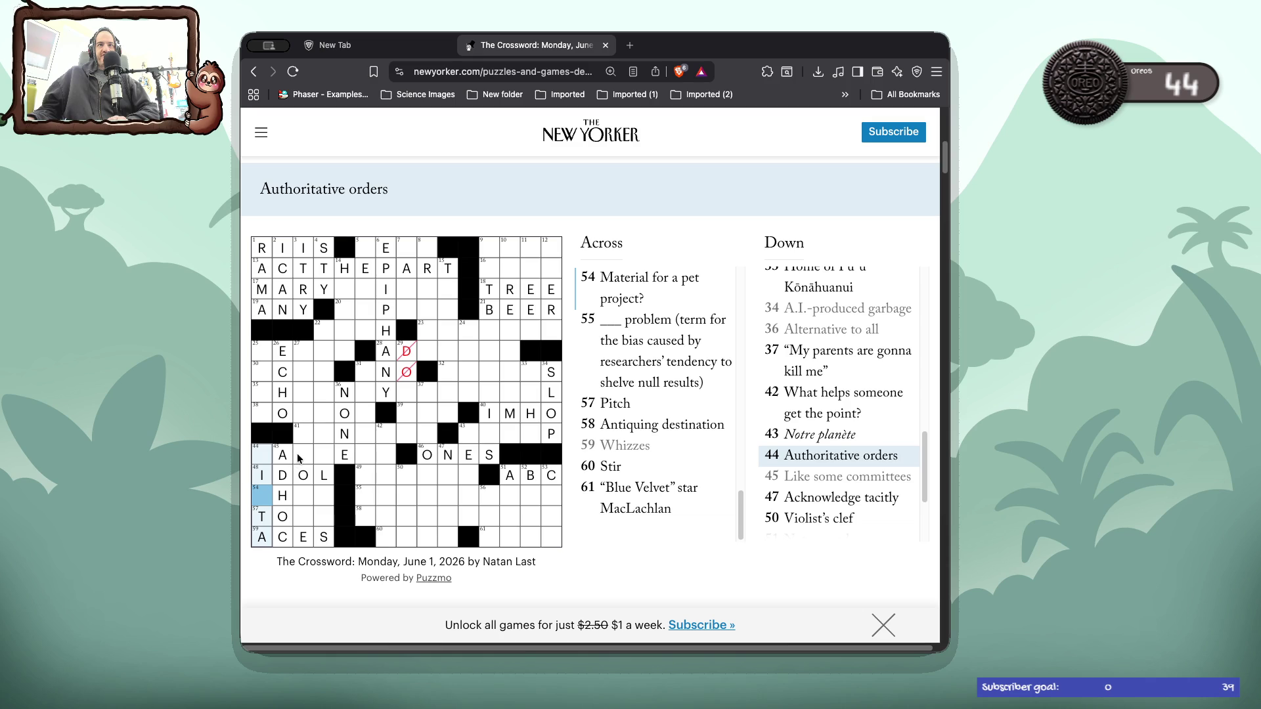
left_click(294, 518)
left_click(293, 518)
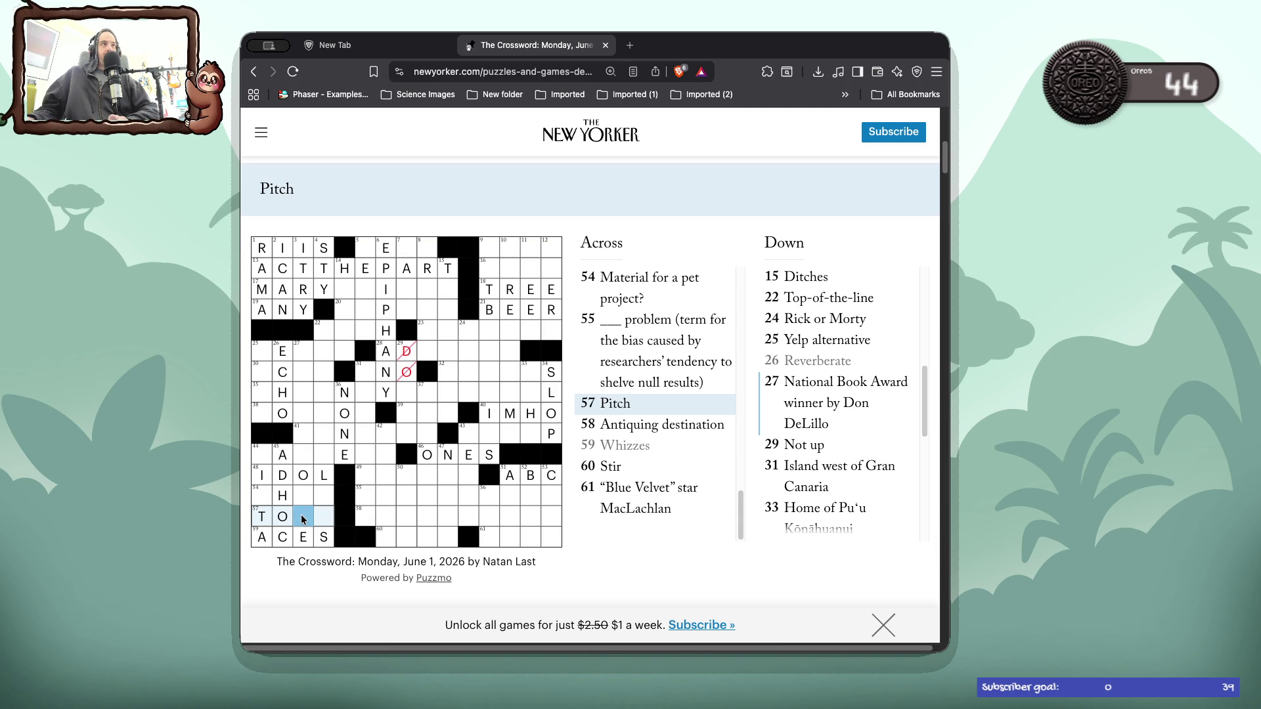
type("SS")
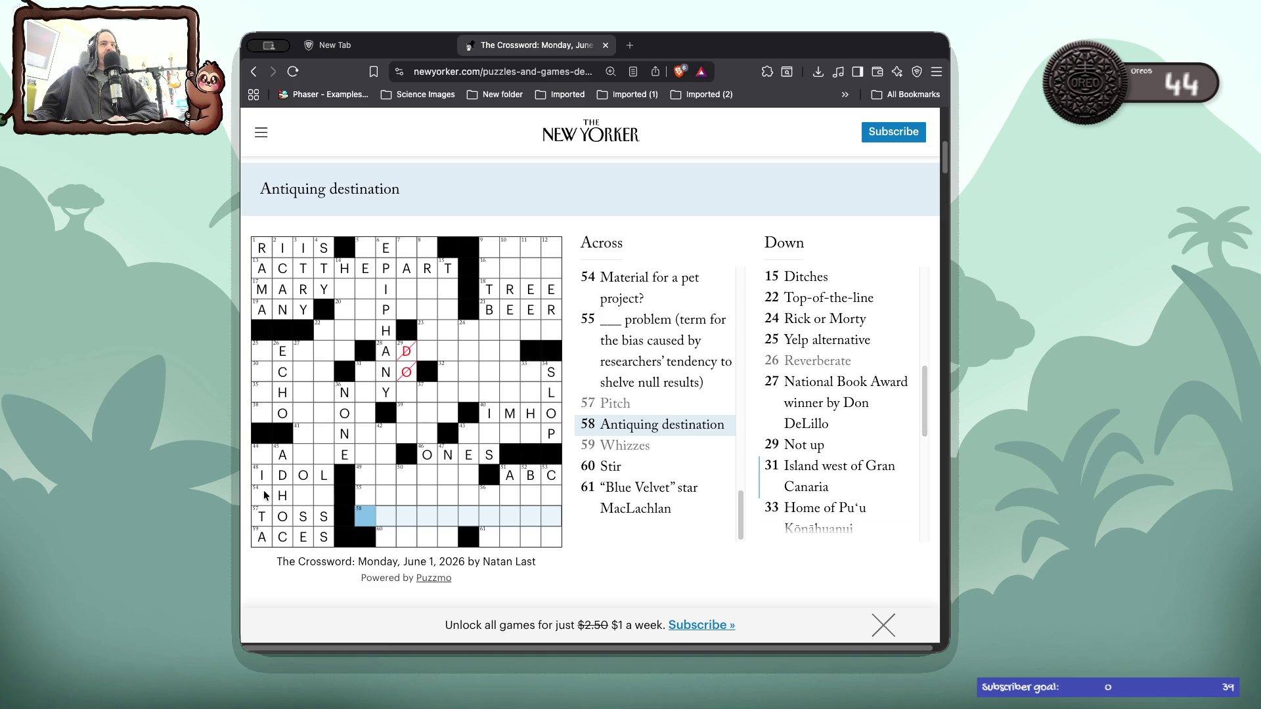
left_click(266, 496)
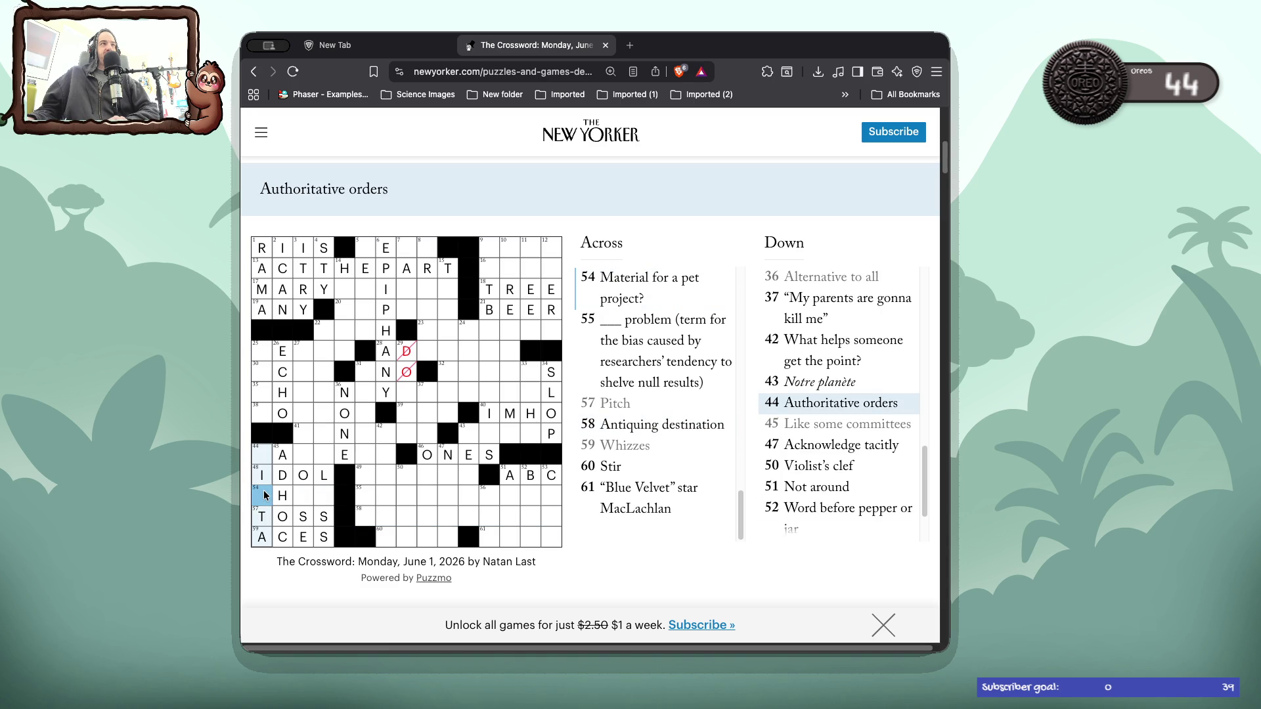
key("Up")
key("Up")
type("DIC")
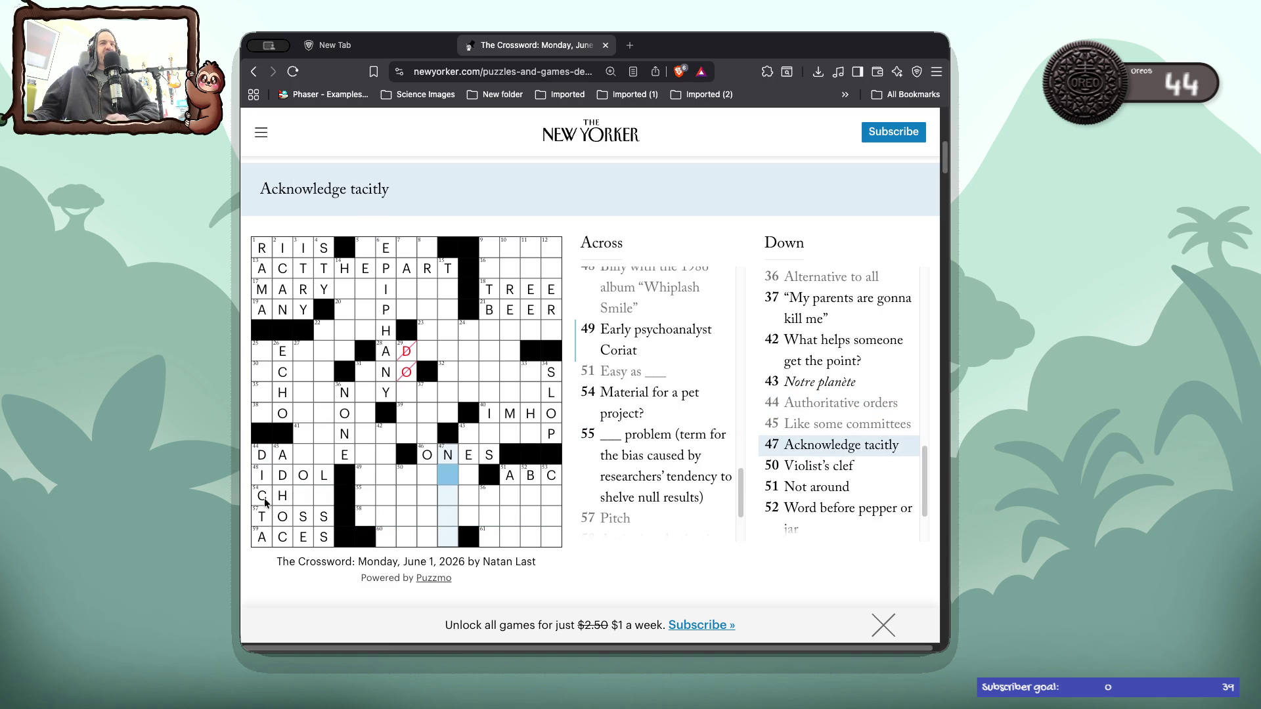
left_click(268, 500)
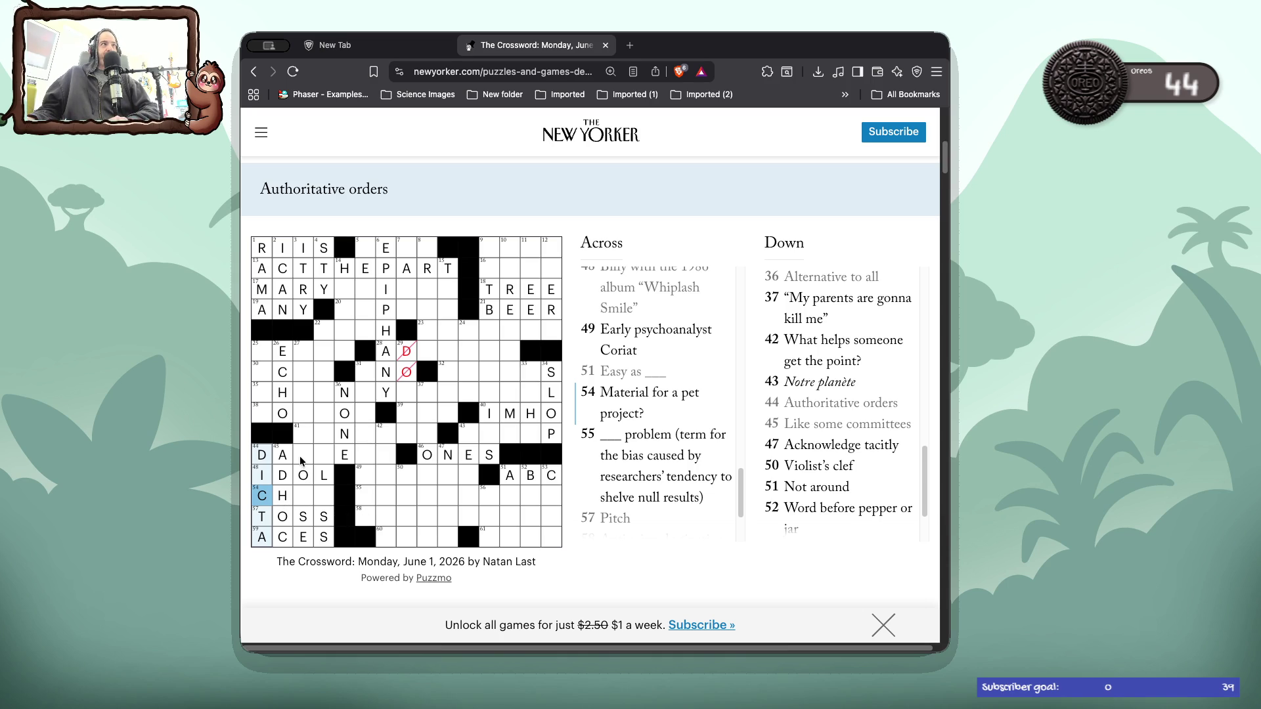
left_click(303, 497)
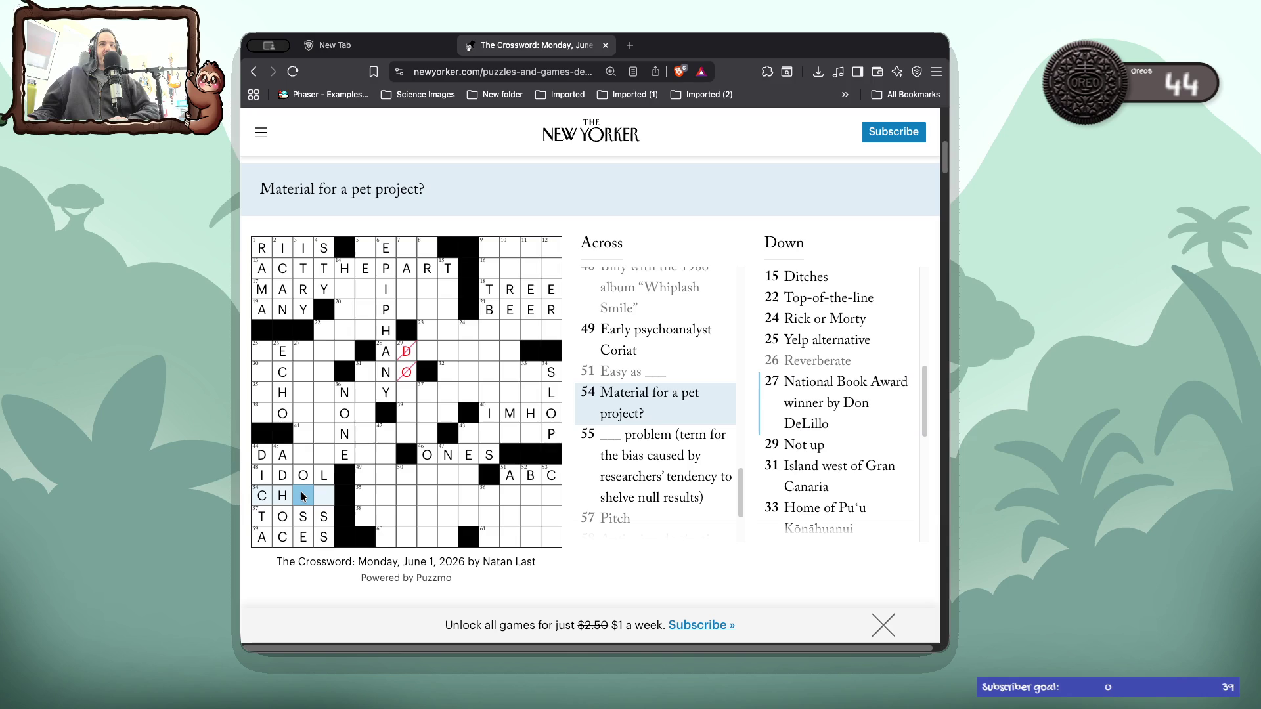
- Complete CHIA in 54 Across and check the 44 Across and 27 Down clues
type("ia")
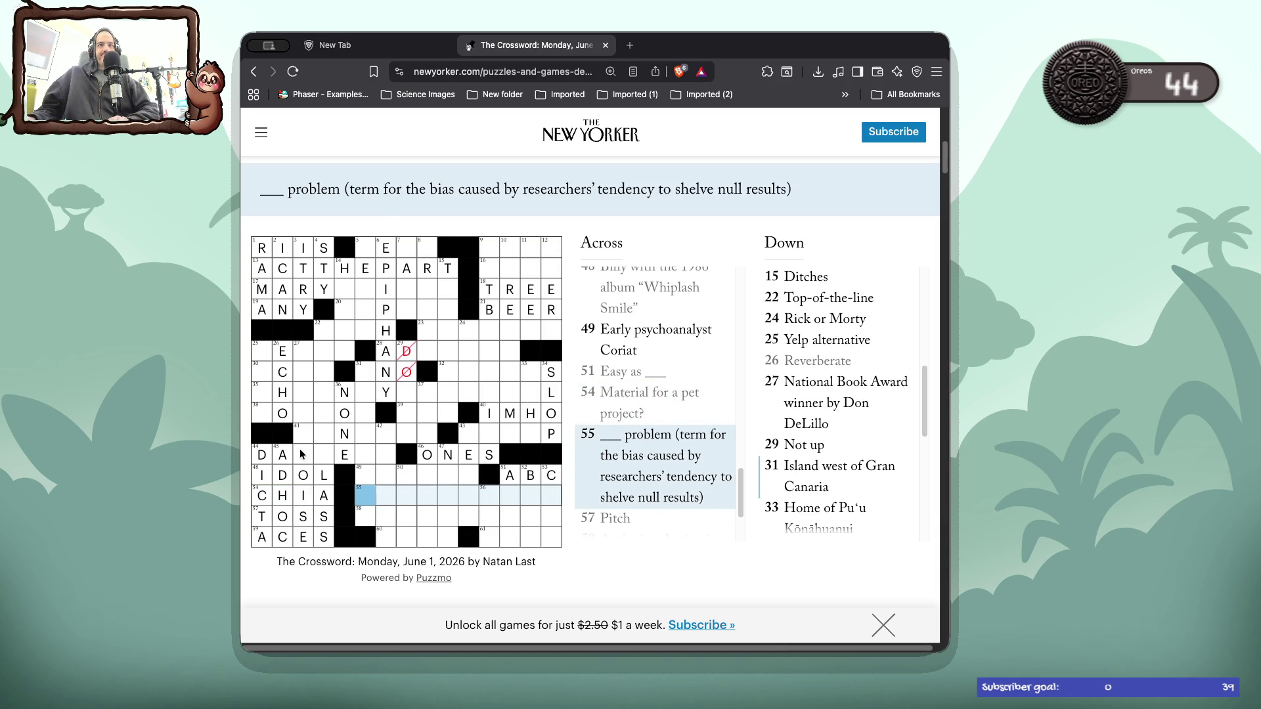
left_click(301, 453)
left_click(301, 453)
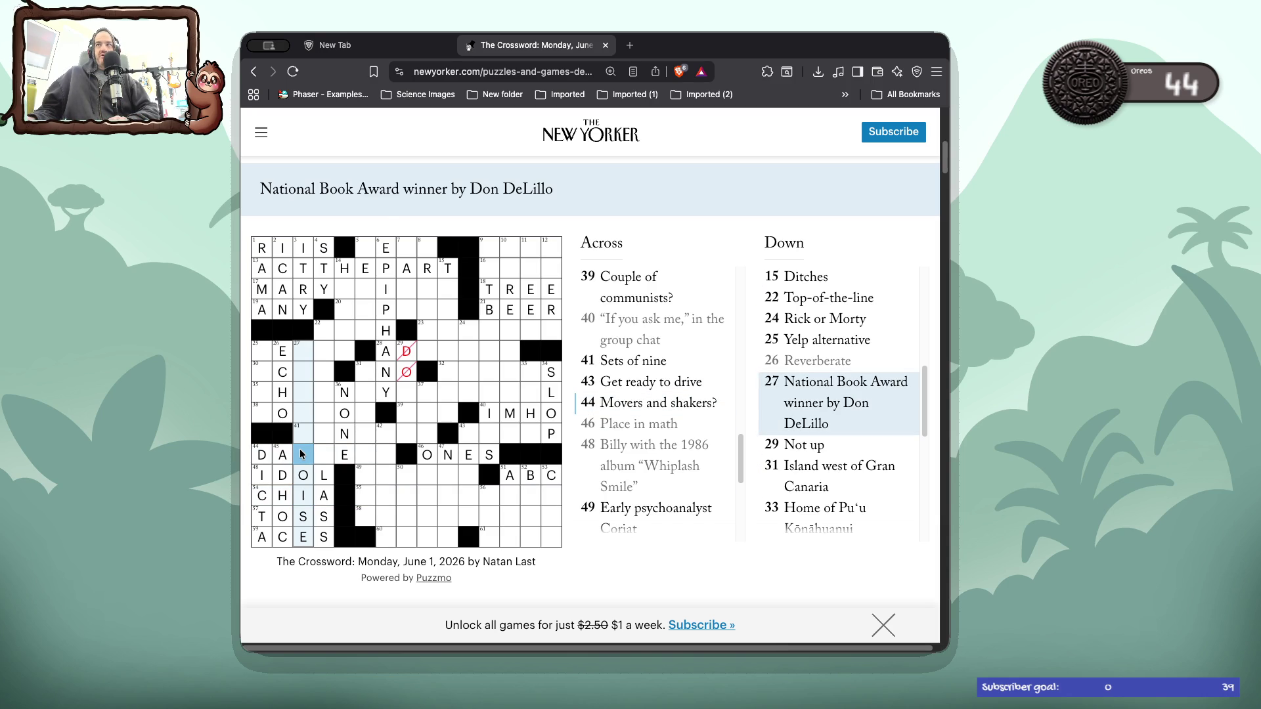
left_click(302, 453)
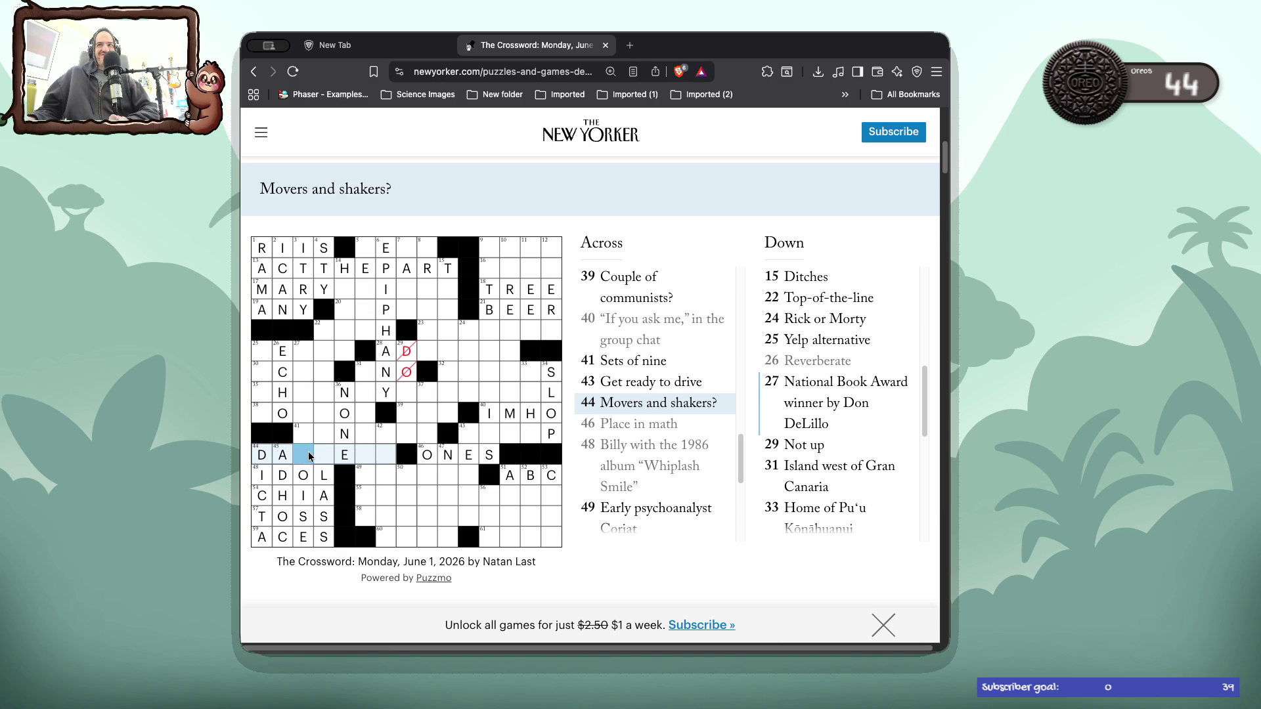
left_click(308, 456)
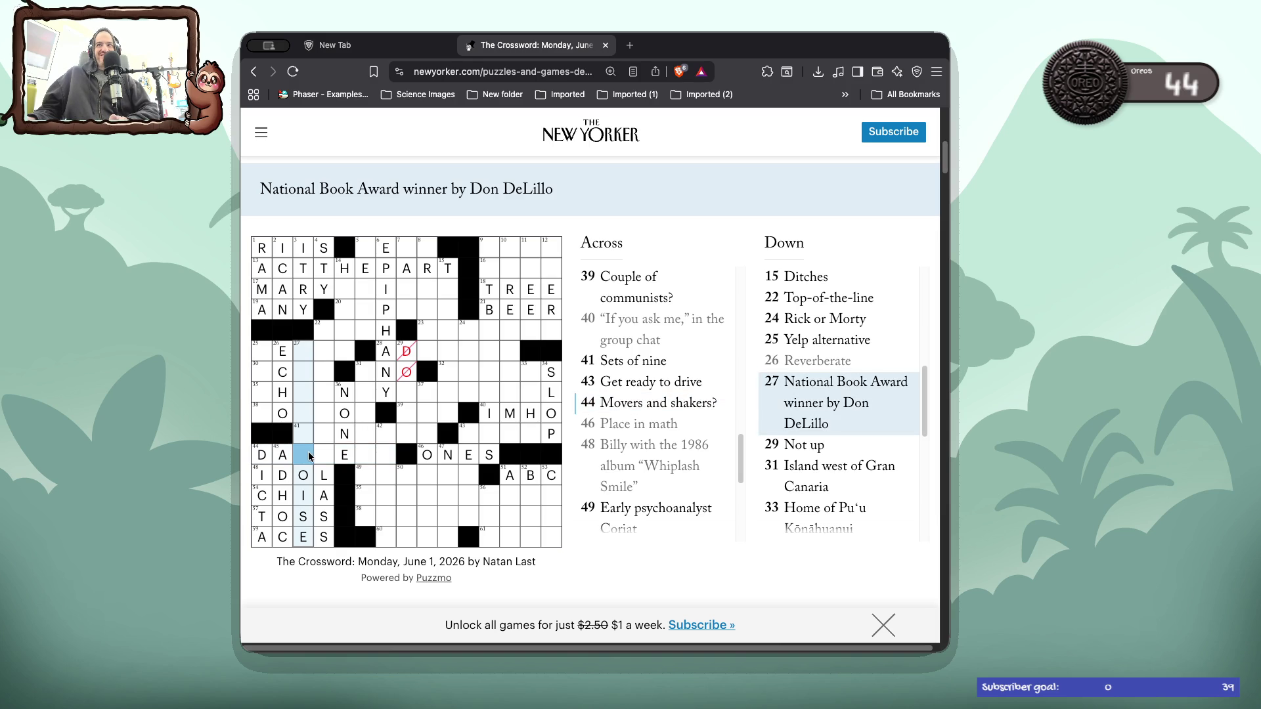
- Put C in 22 Down and add NCERS to finish DANCERS in 44 Across
left_click(326, 454)
type("C")
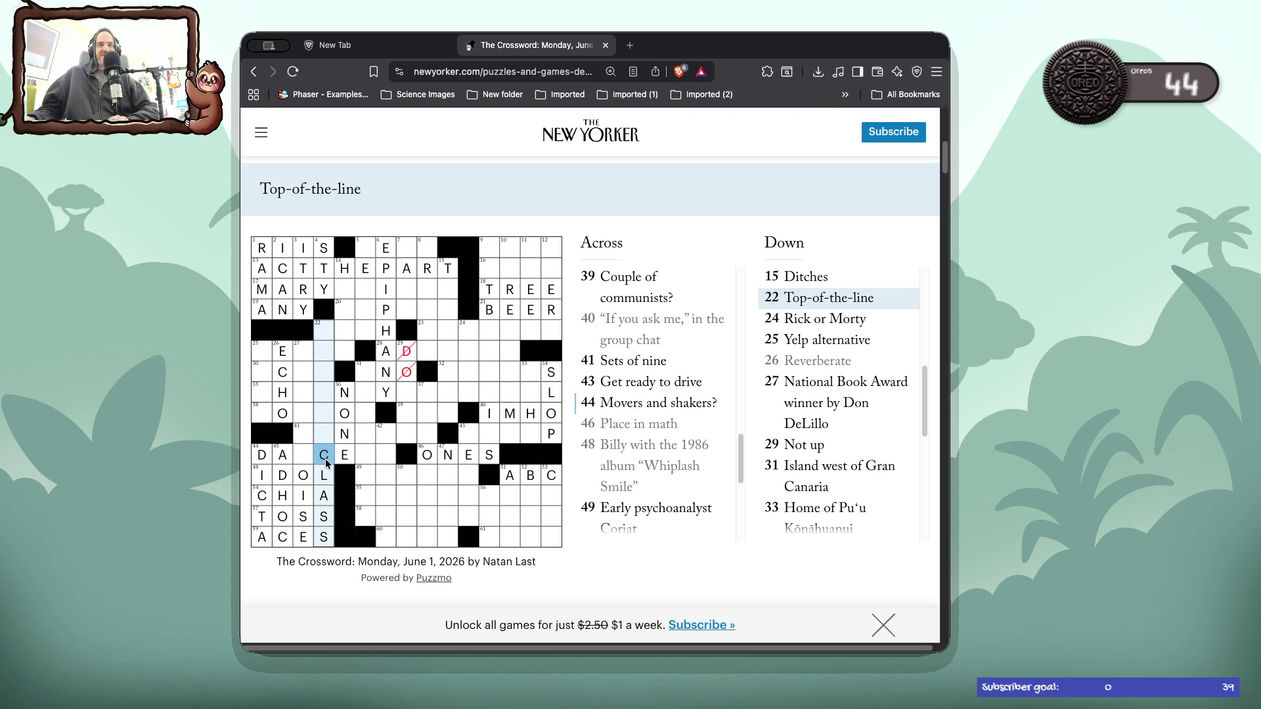
left_click(327, 463)
left_click(301, 464)
type("NCE")
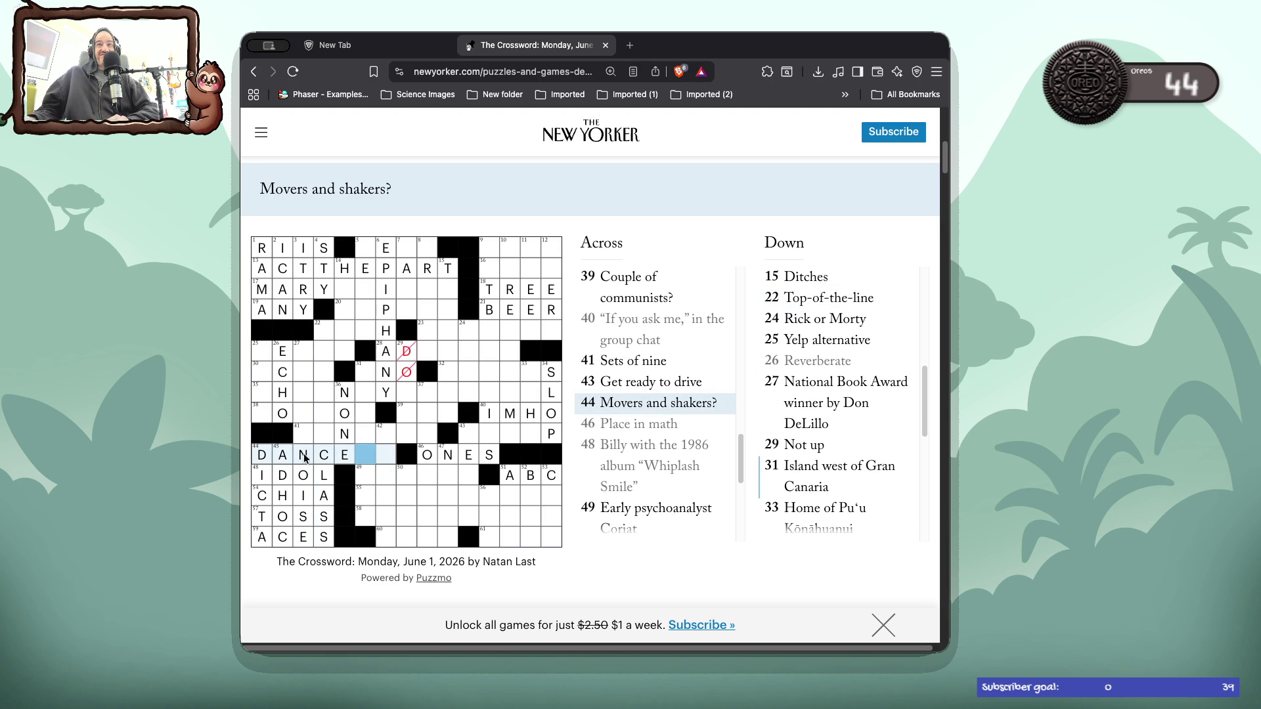
type("RS")
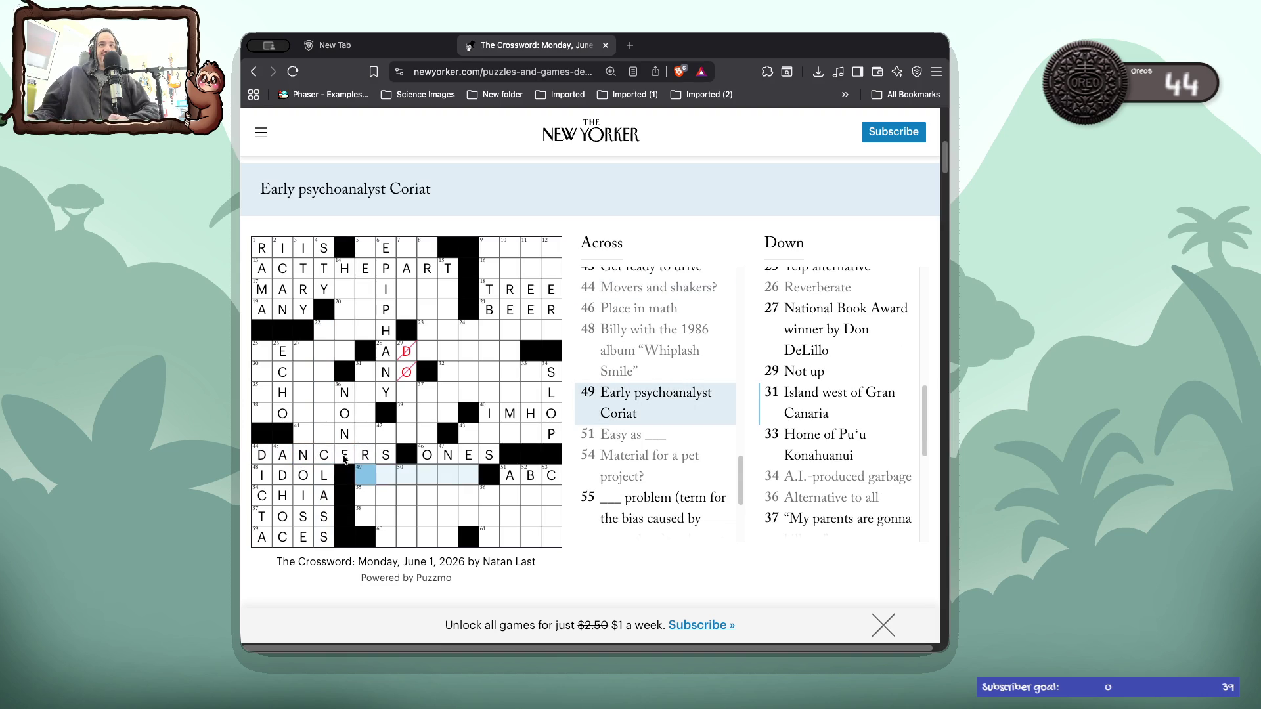
left_click(382, 435)
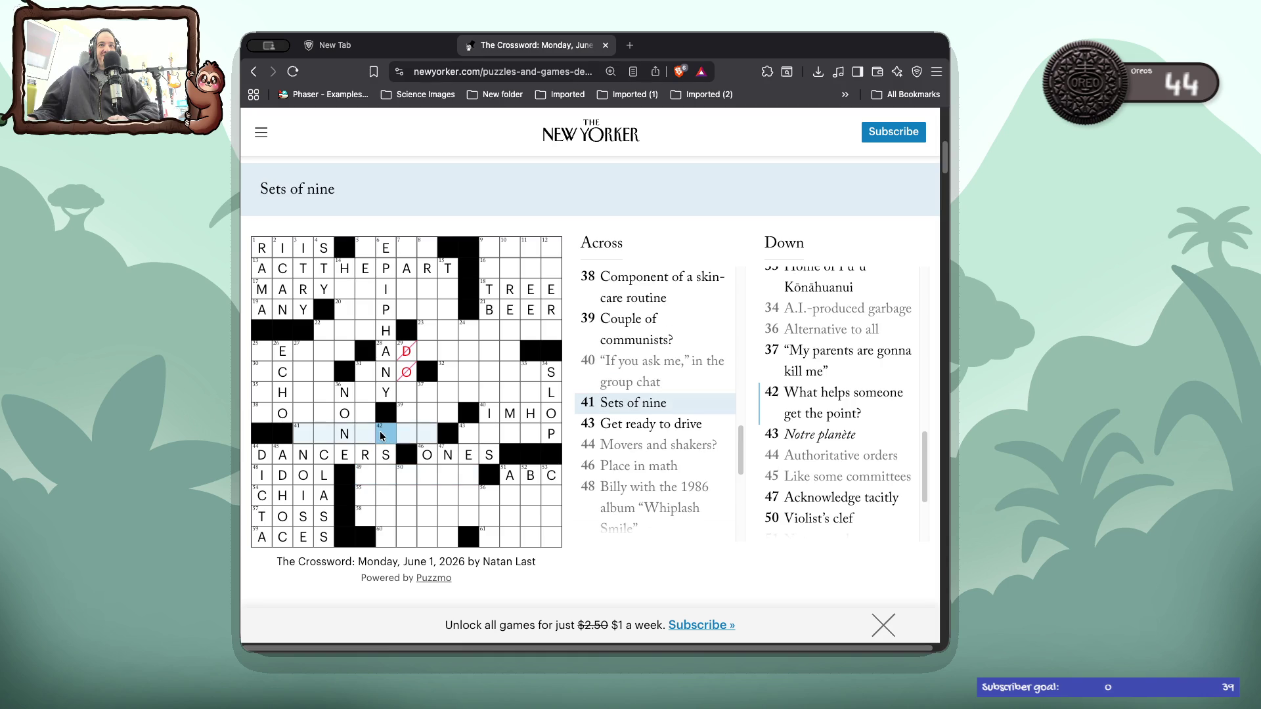
left_click(382, 436)
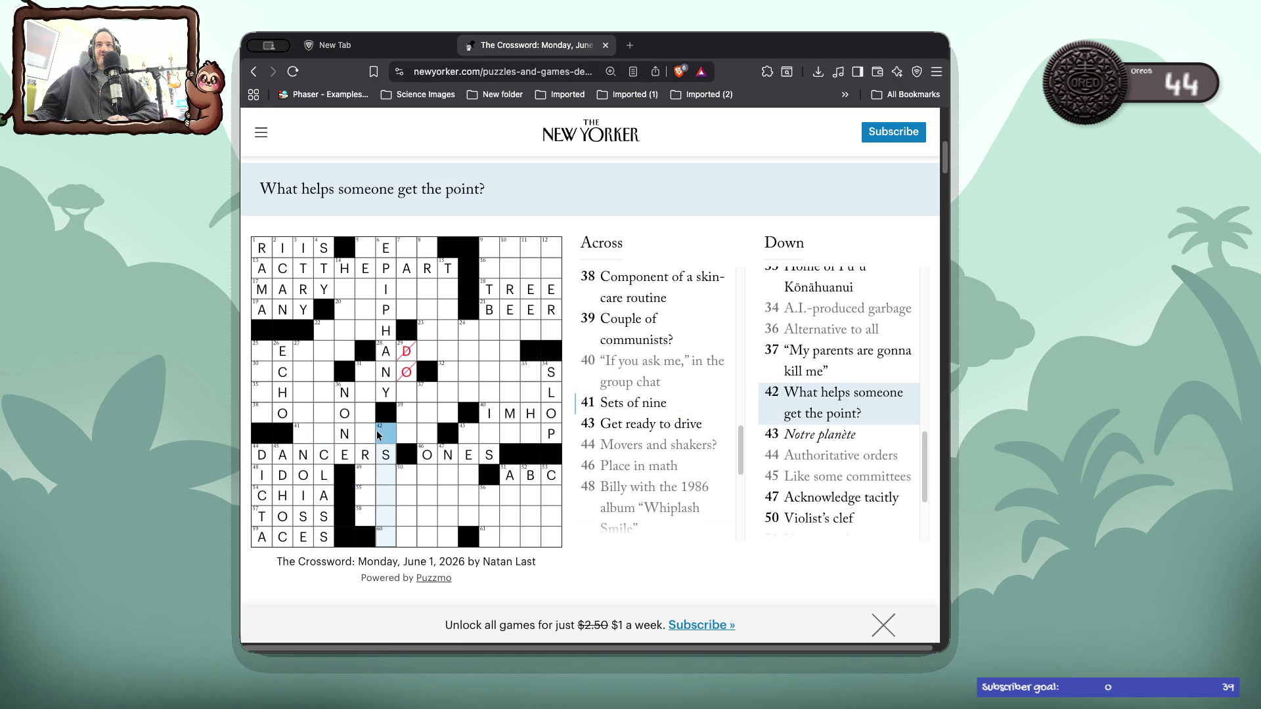
left_click(363, 435)
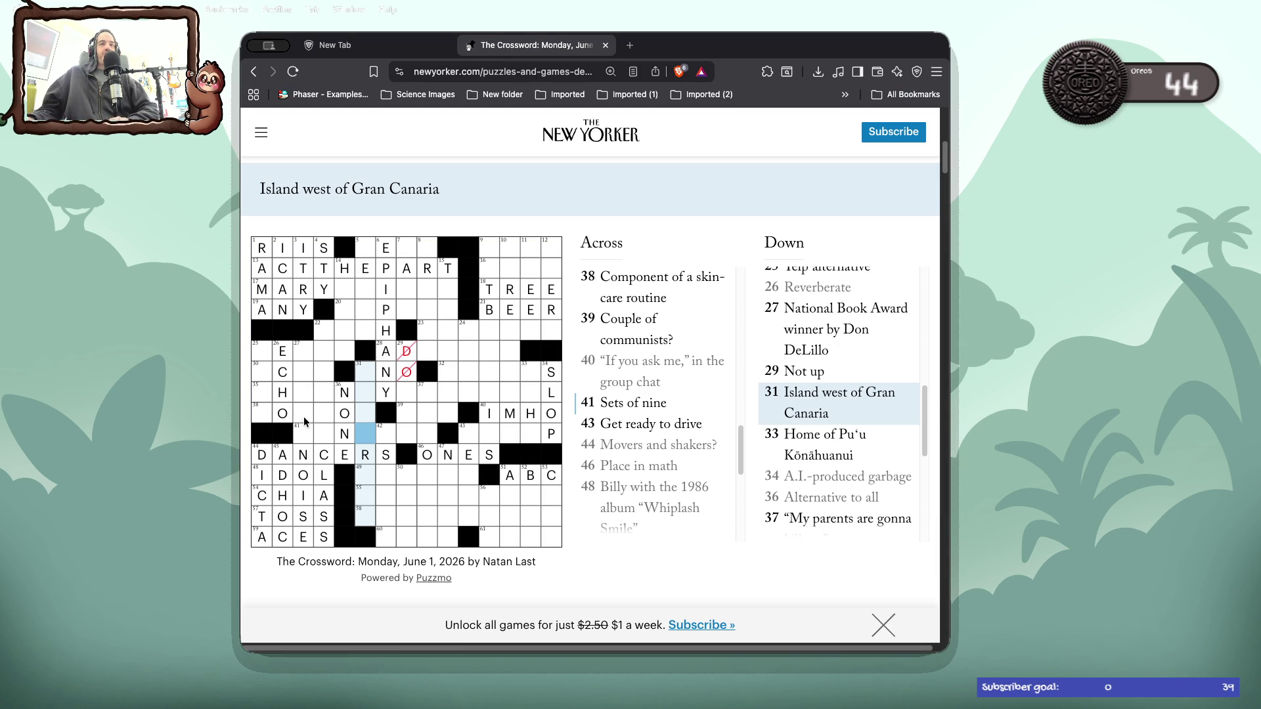
- Clear the crossed-out D and O from 29 Down
left_click(405, 379)
left_click(405, 380)
left_click(405, 380)
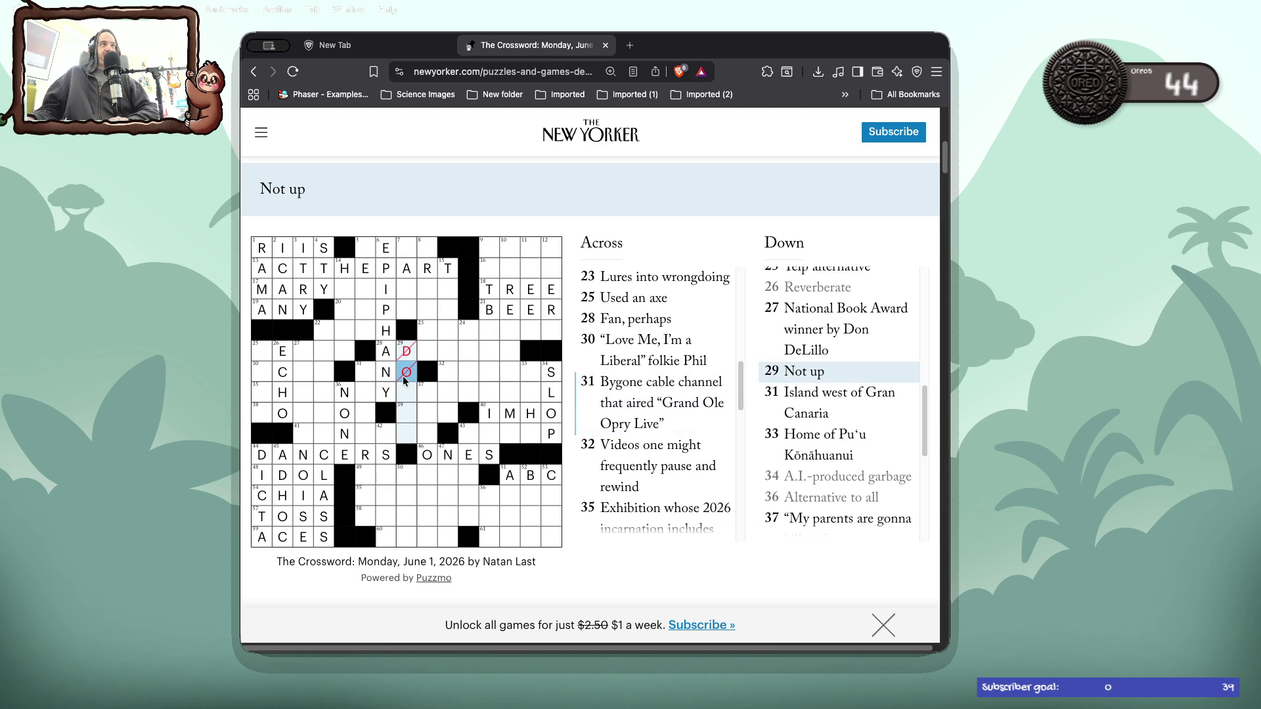
key("BackSpace")
key("BackSpace")
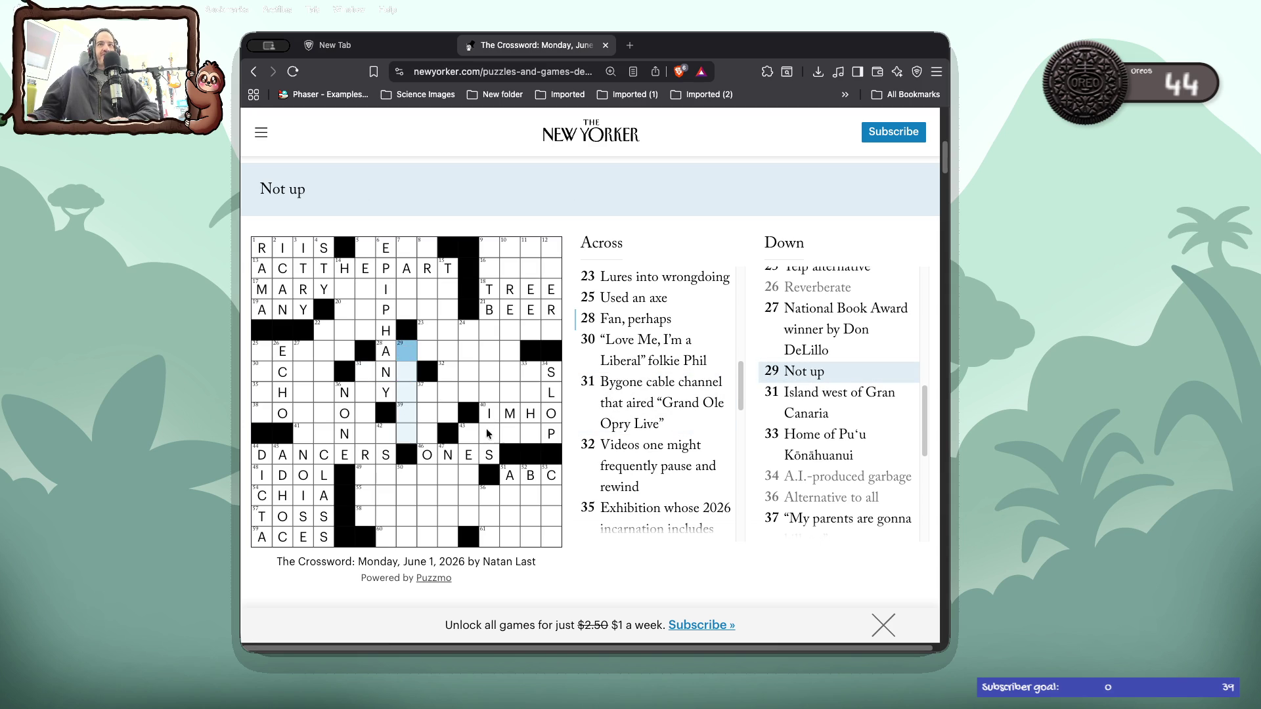
- Type UOA into 33 Down to complete OAHU
left_click(532, 433)
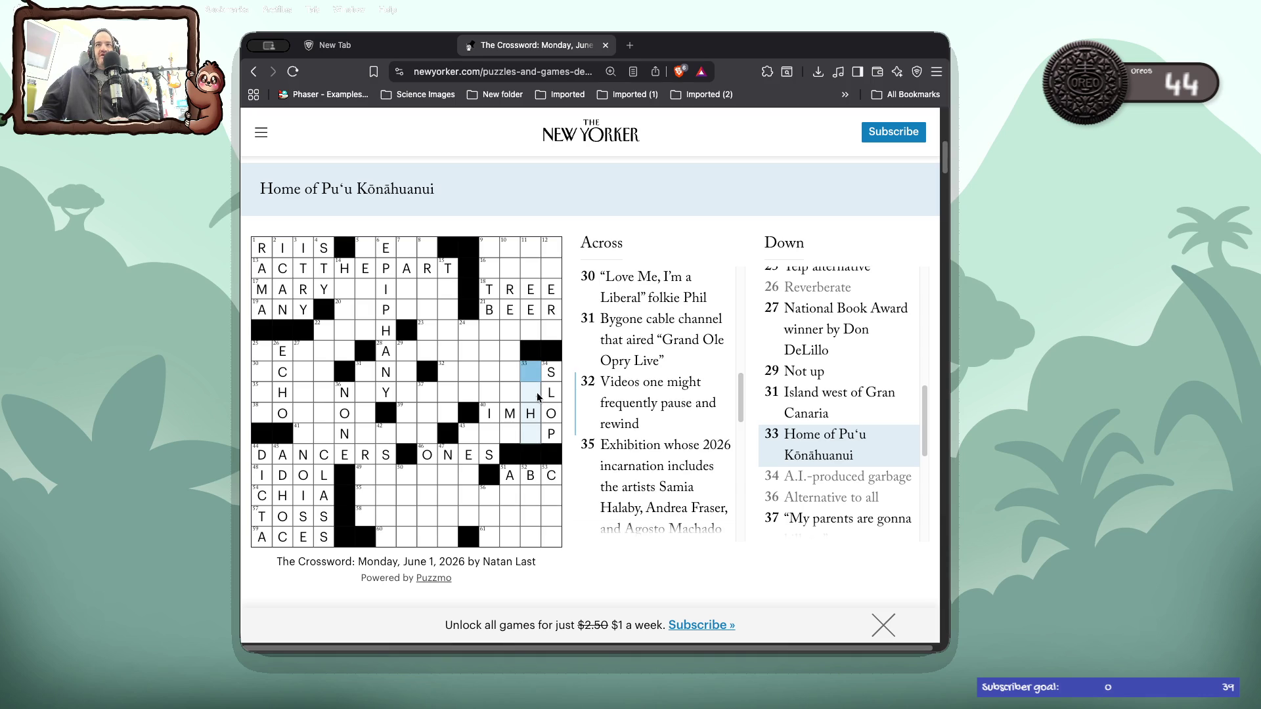
left_click(532, 413)
left_click(531, 432)
type("U")
type("O")
type("A")
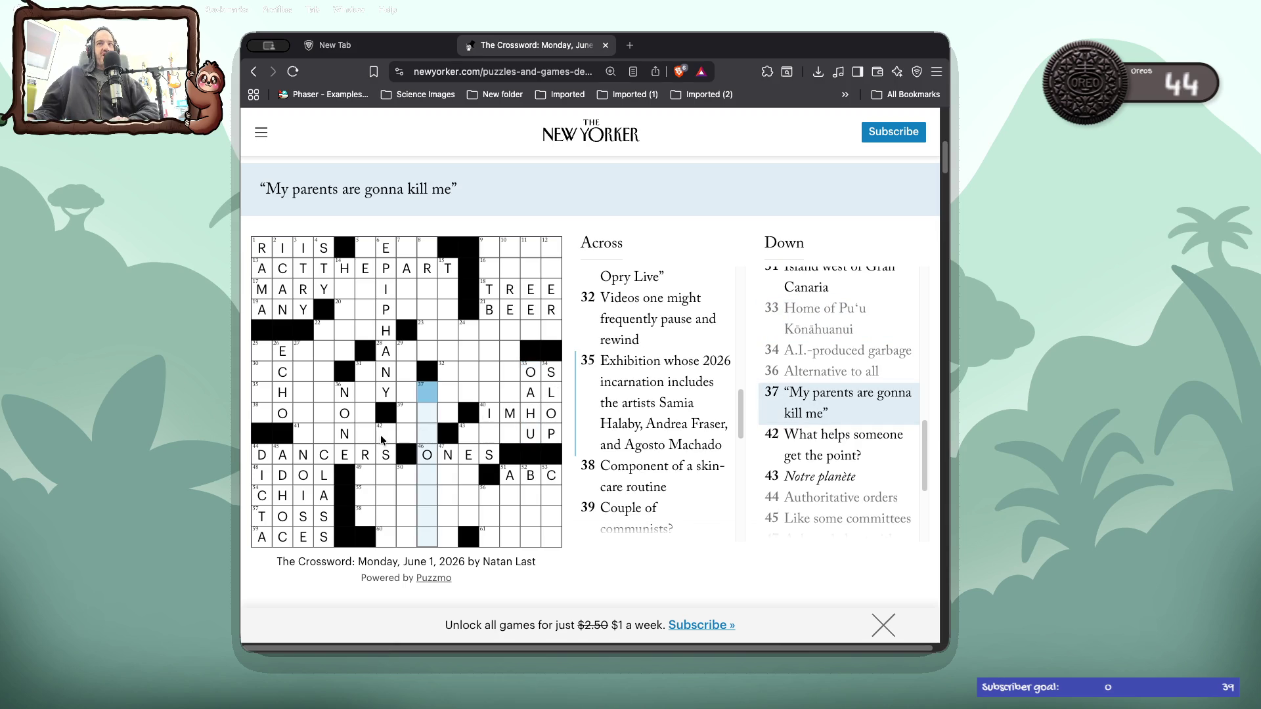
- Enter TENERIFA in 31 Down and change the square below the F to E
left_click(303, 439)
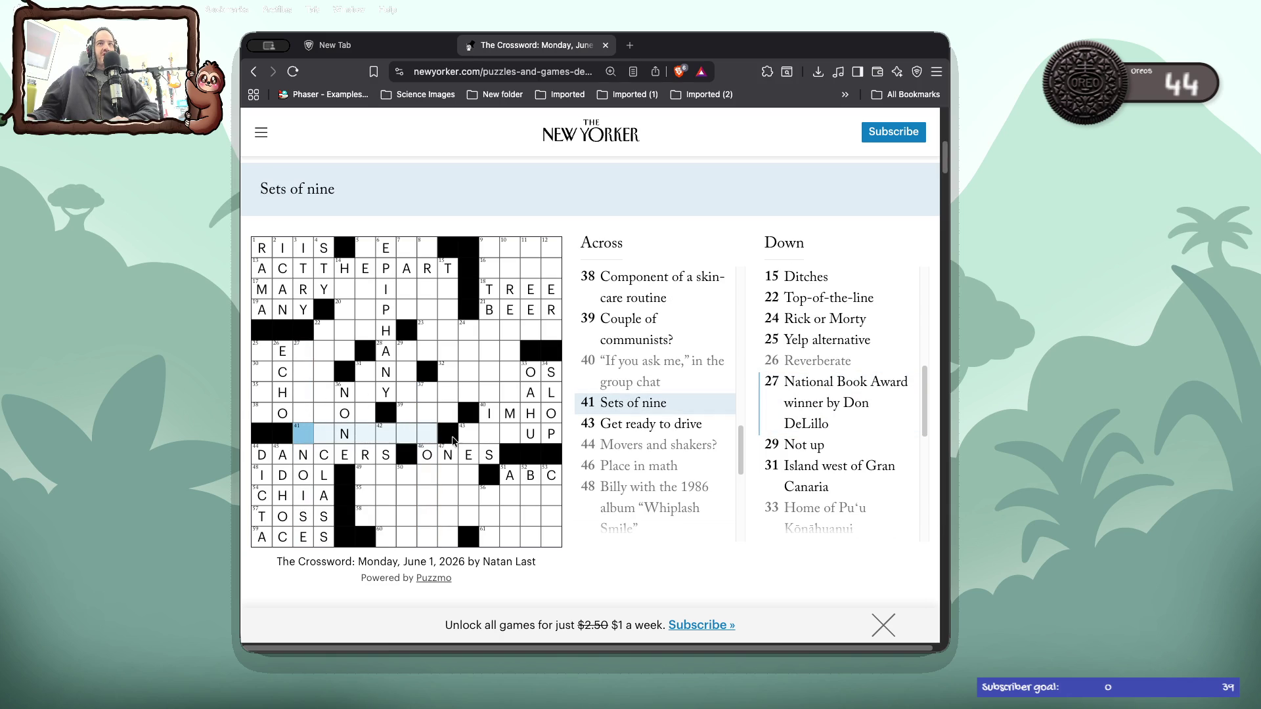
left_click(358, 381)
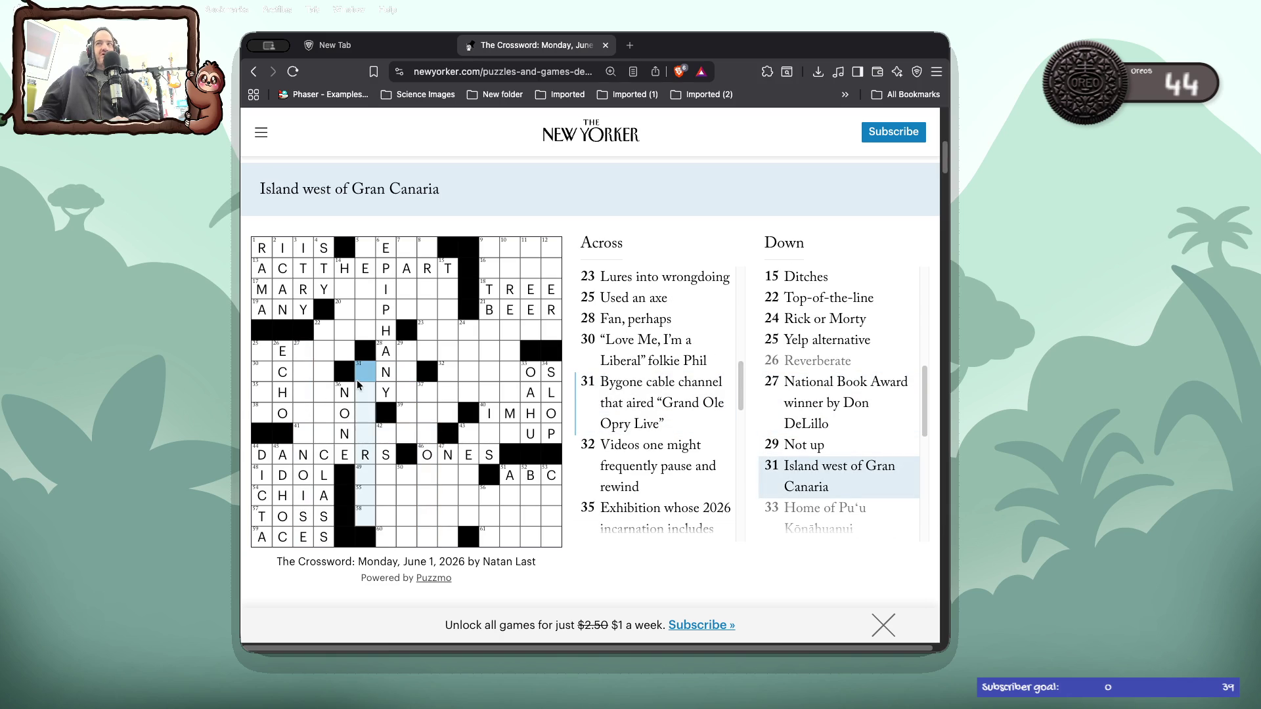
type("TEN ")
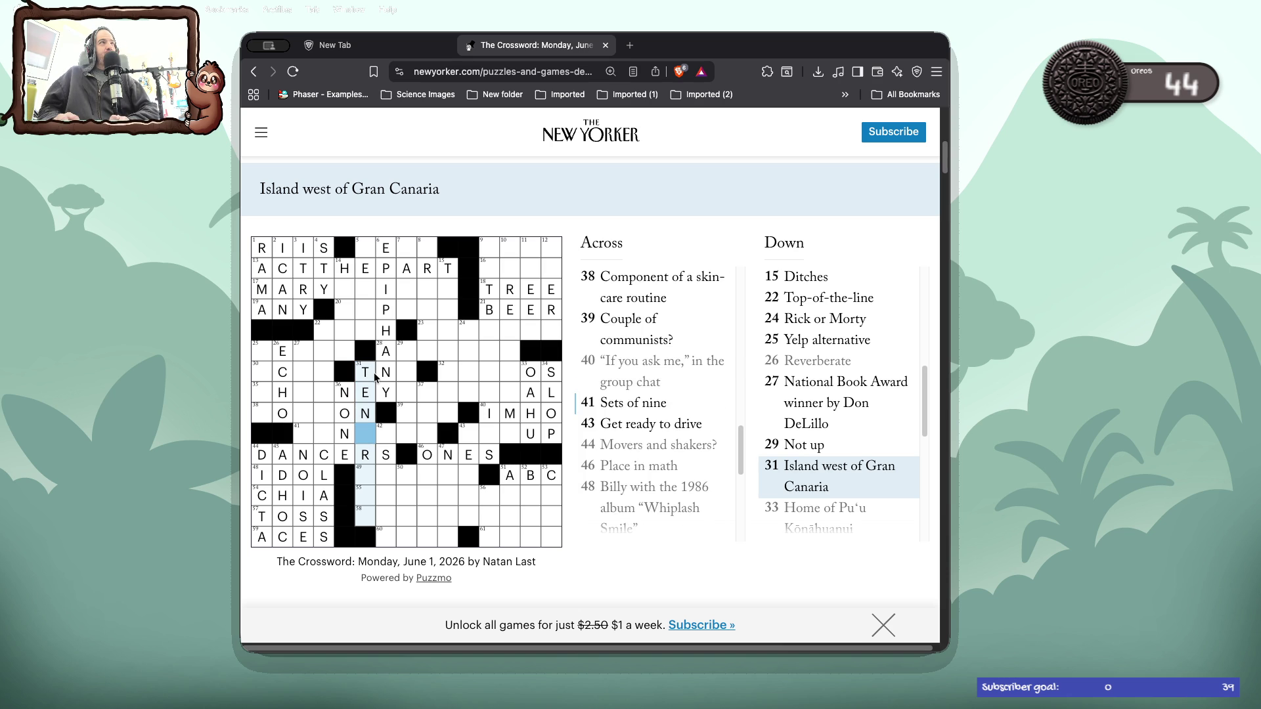
type("ERIF")
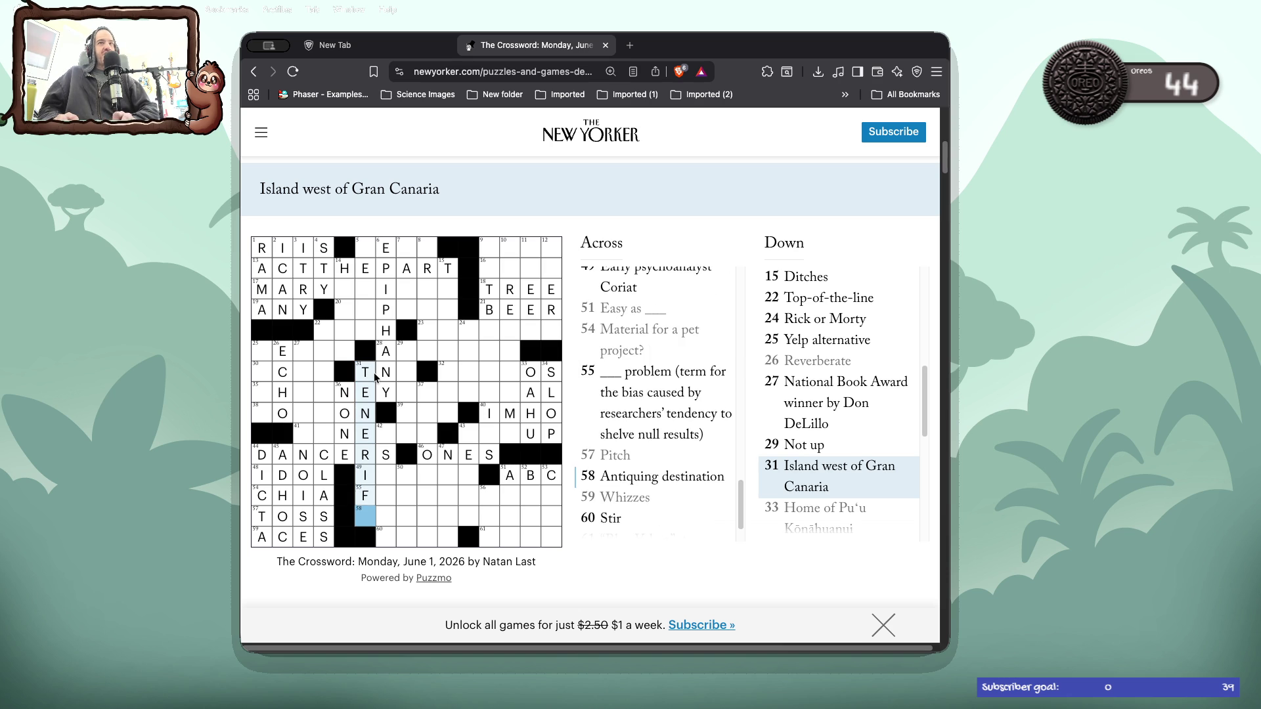
type("A")
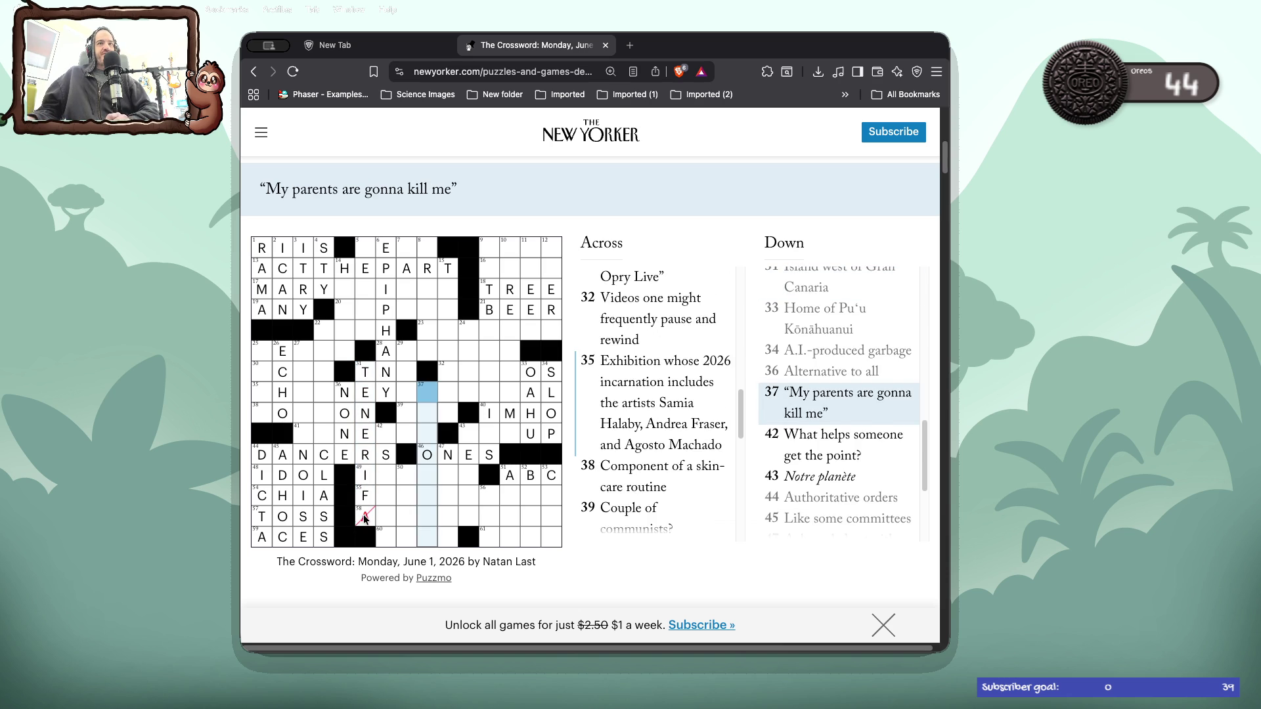
left_click(366, 519)
type("T")
left_click(367, 522)
key("BackSpace")
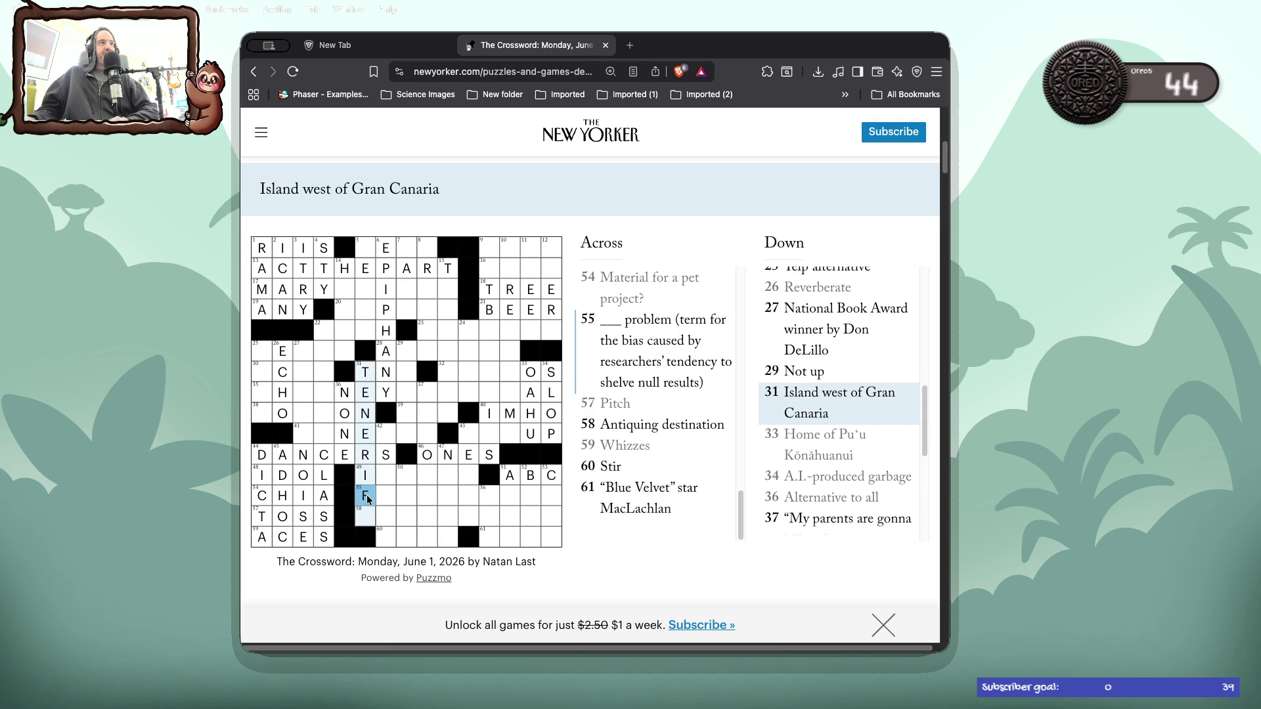
left_click(367, 518)
type("A")
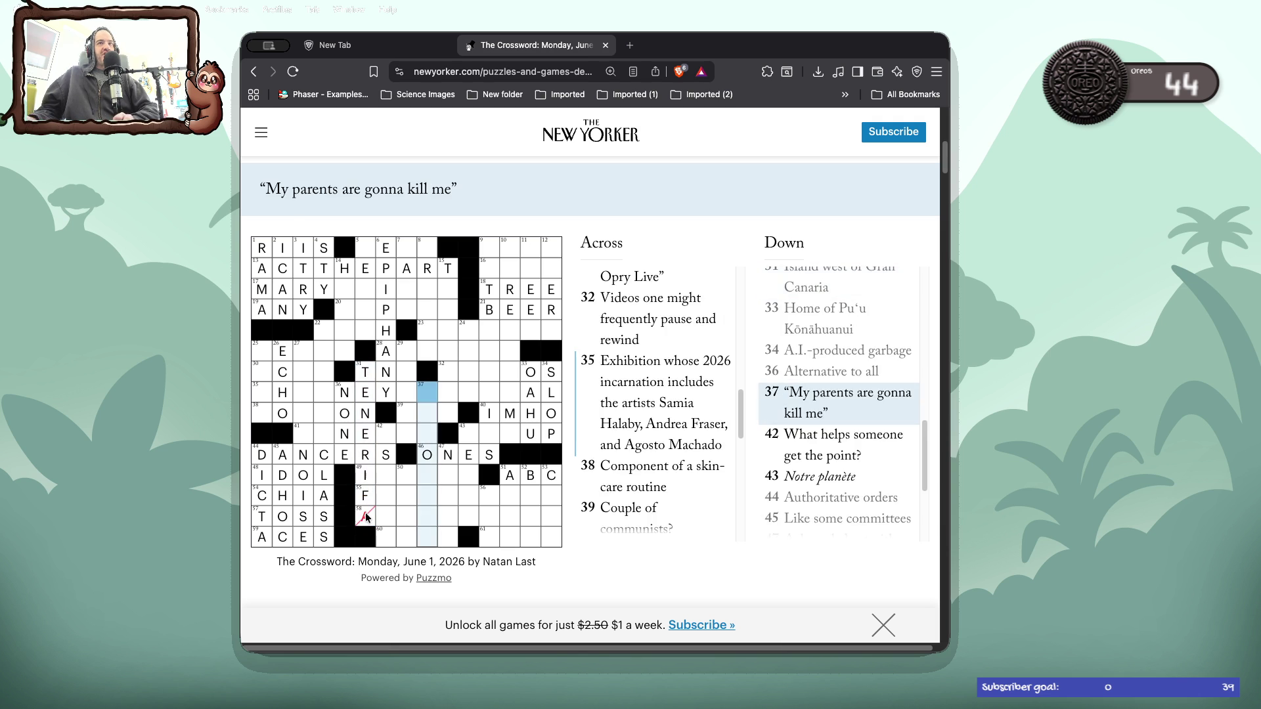
left_click(366, 515)
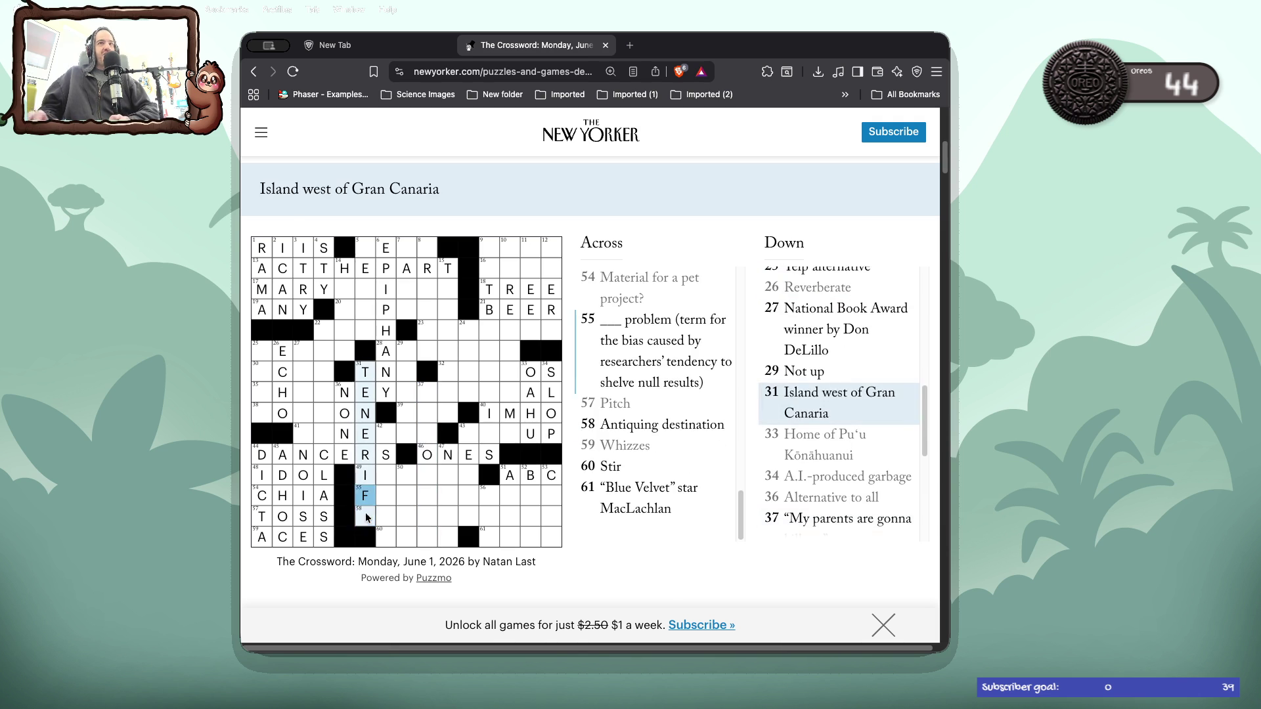
type("E")
- Type TEE into 43 Across to complete TEE UP
left_click(365, 498)
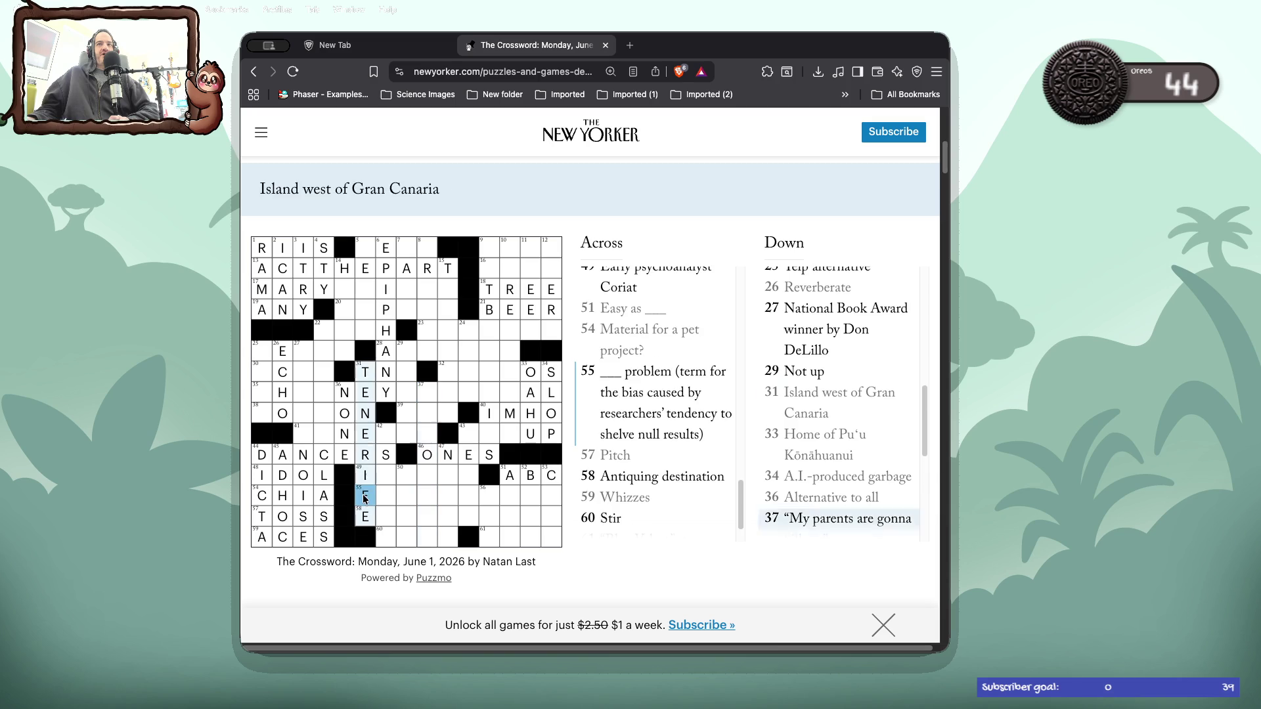
left_click(365, 498)
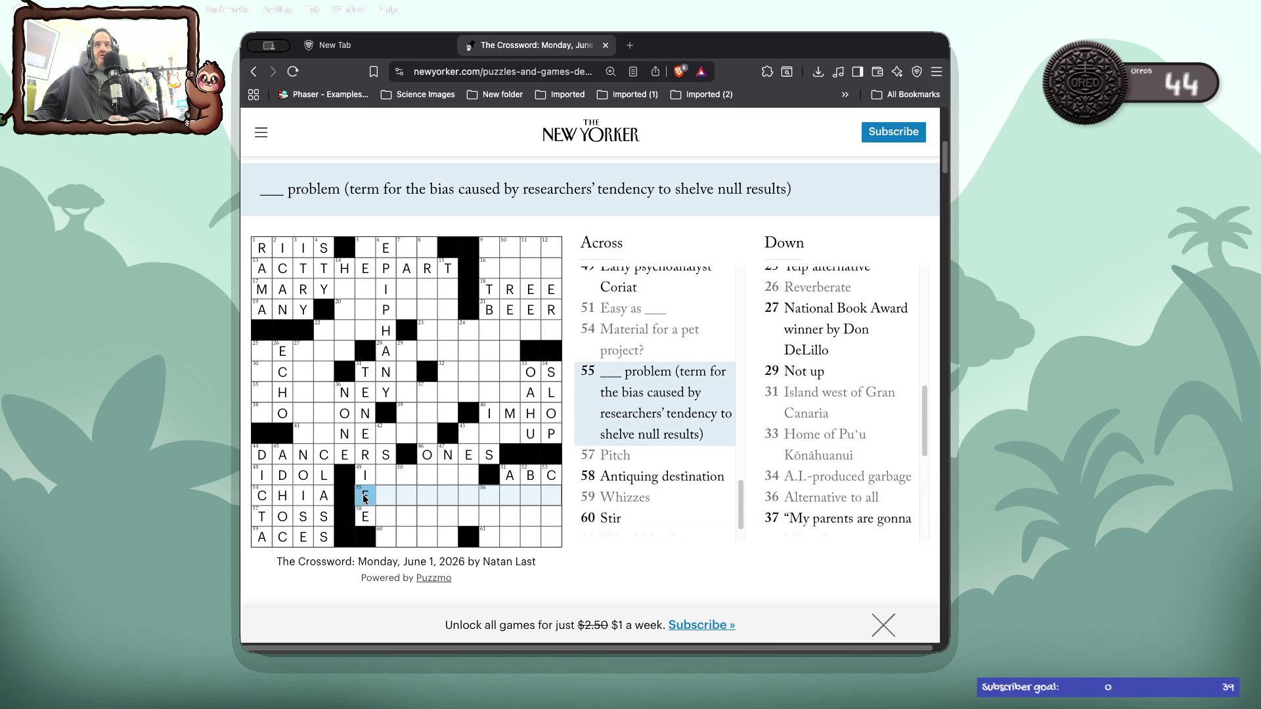
left_click(365, 484)
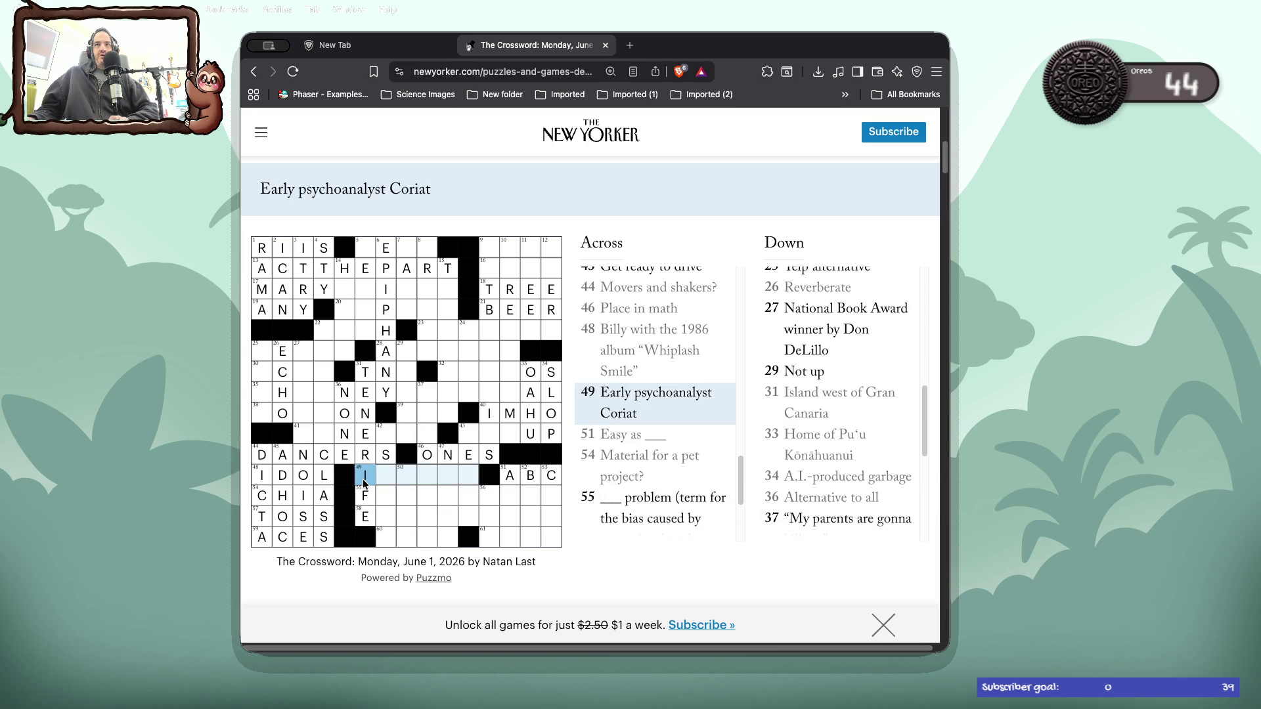
left_click(382, 540)
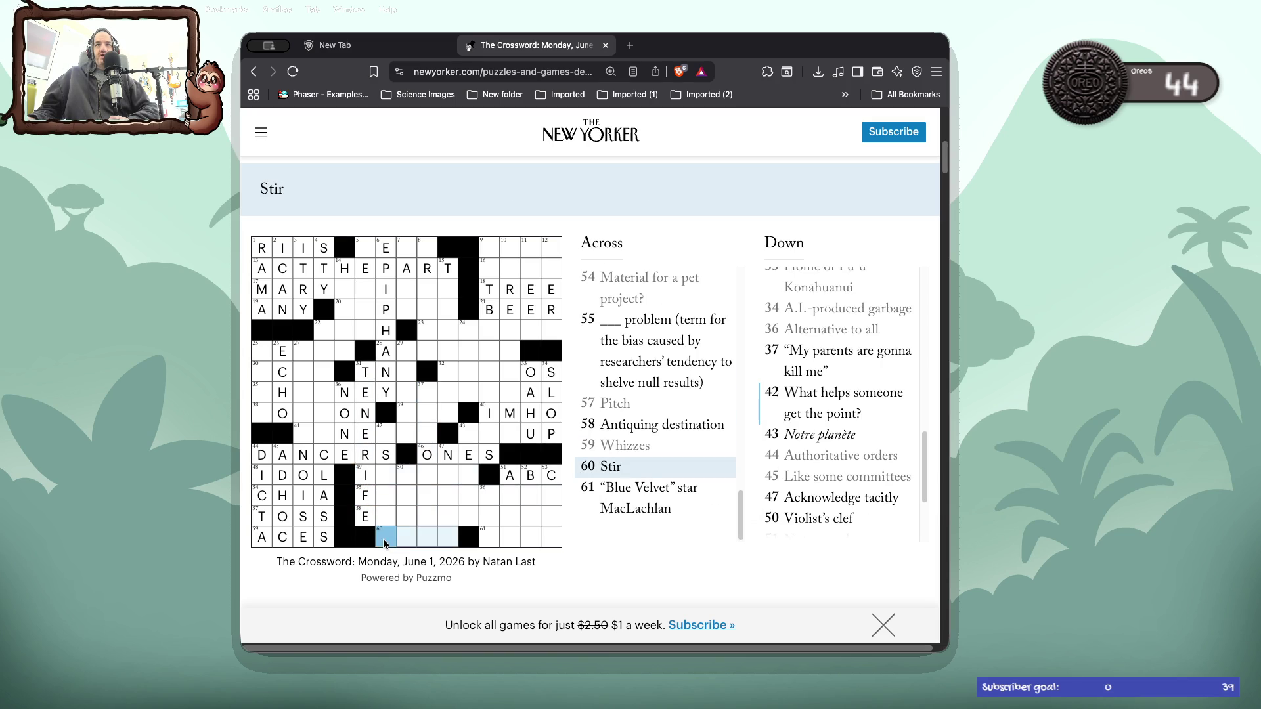
left_click(382, 437)
left_click(383, 437)
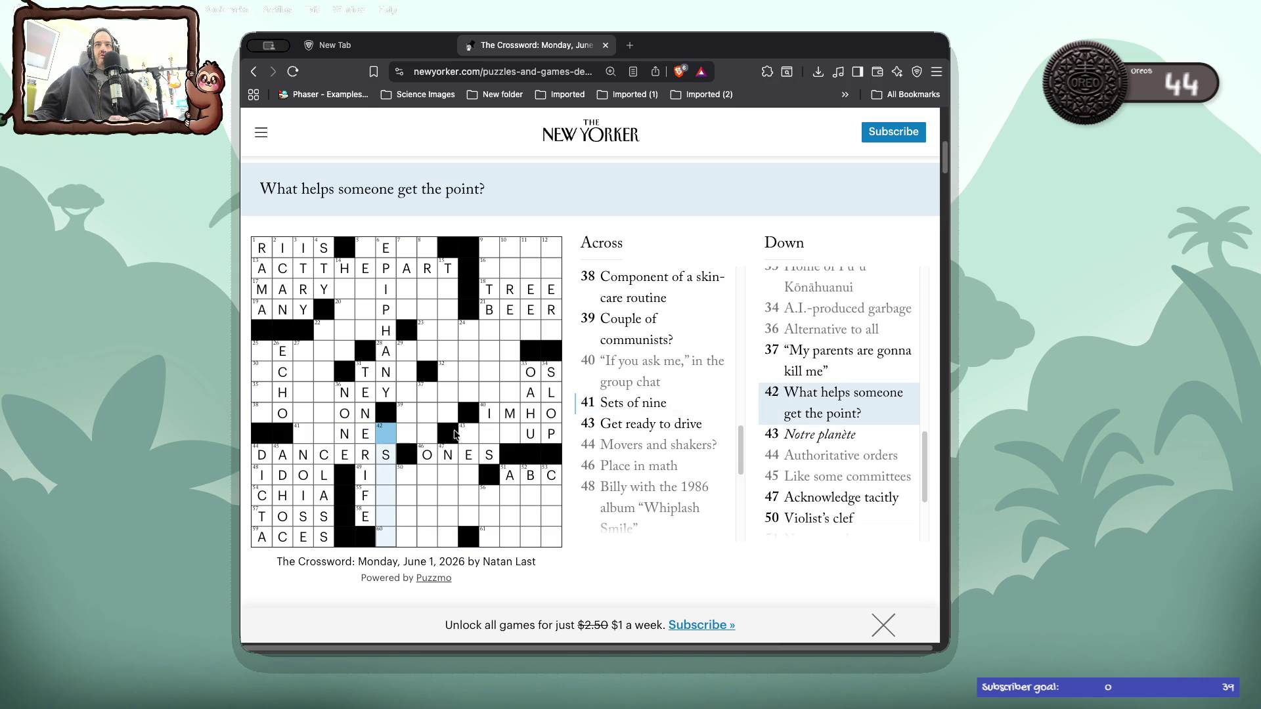
left_click(476, 434)
left_click(477, 433)
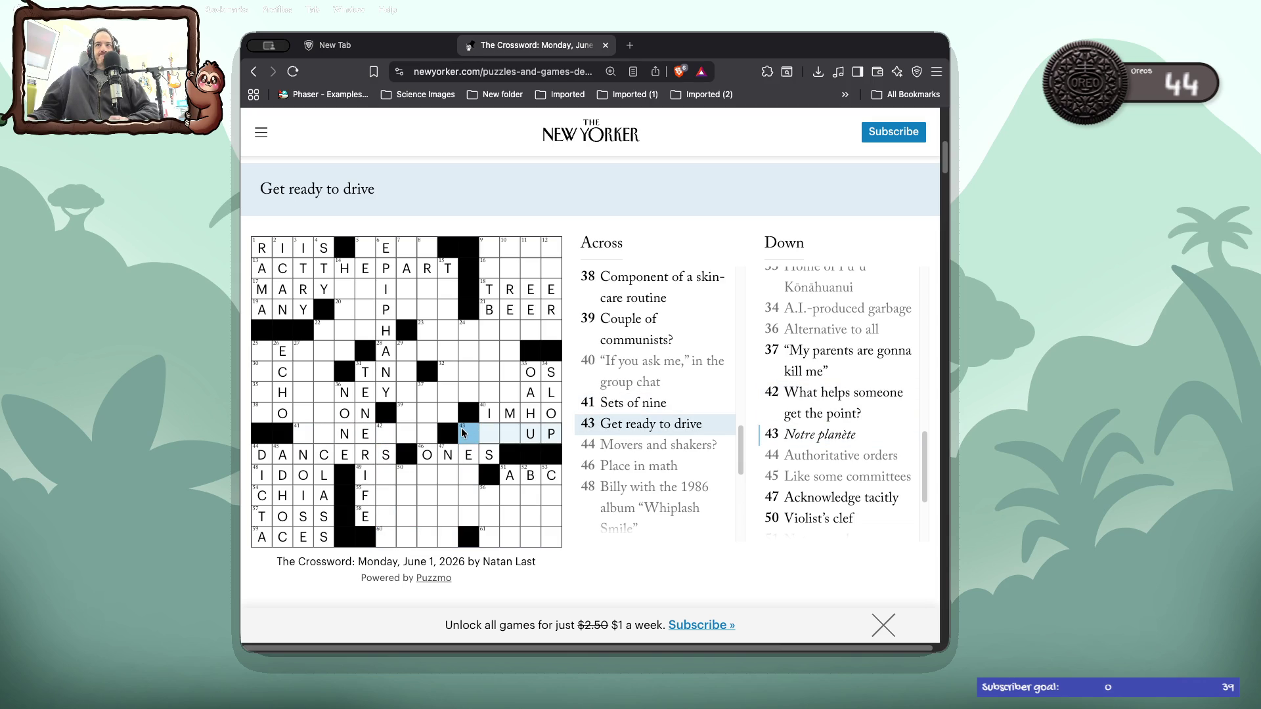
type("TEE")
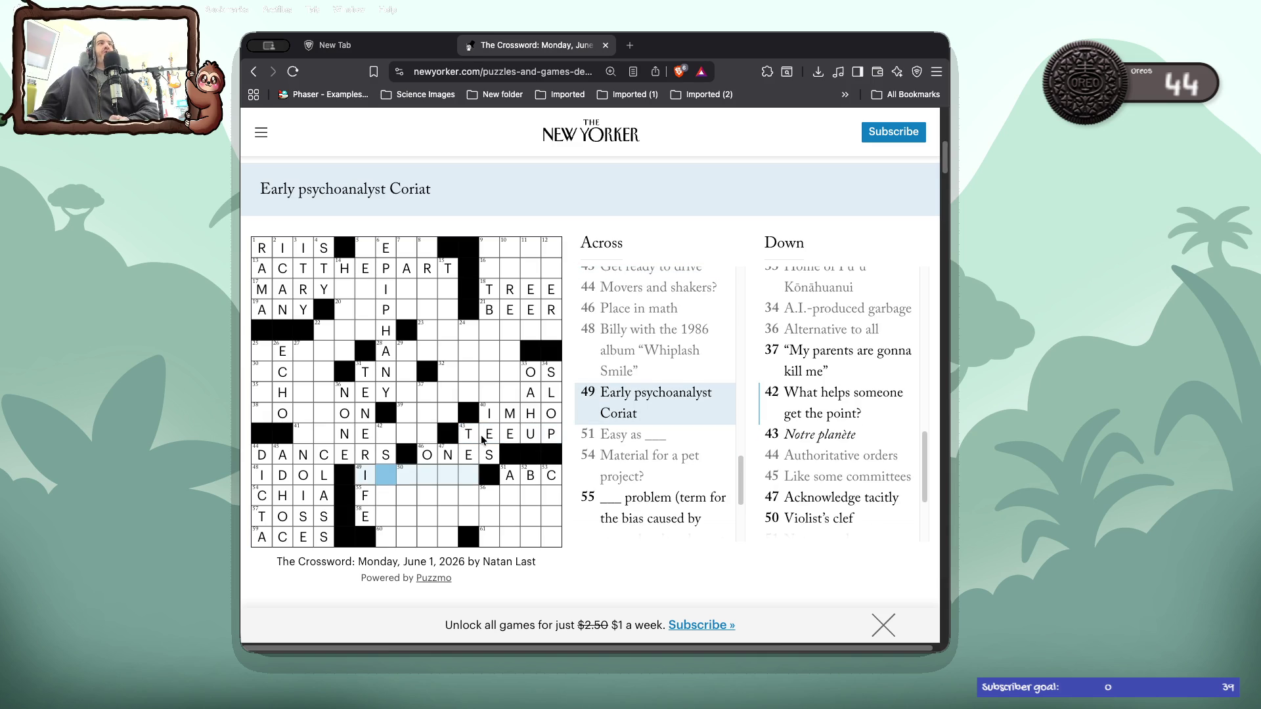
left_click(463, 432)
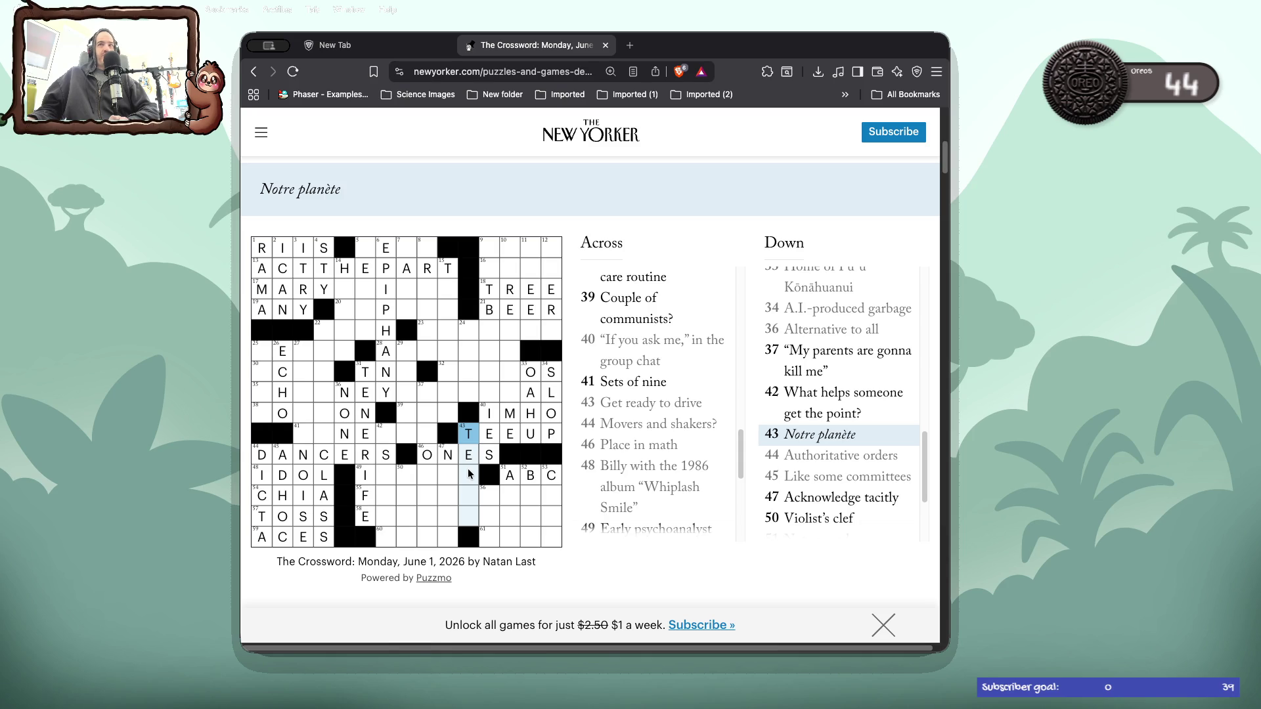
- Enter ALTO at 50 Down and complete TERRE at 43 Down, removing a stray extra E
left_click(777, 520)
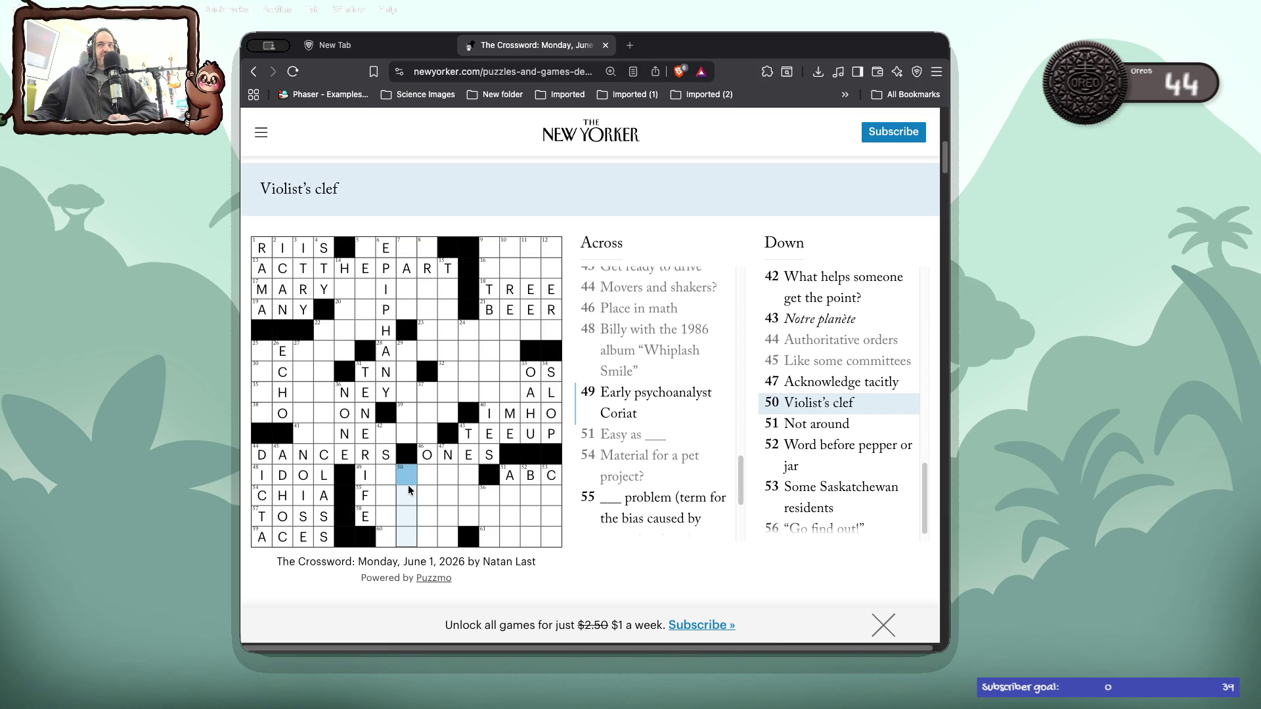
type("alto")
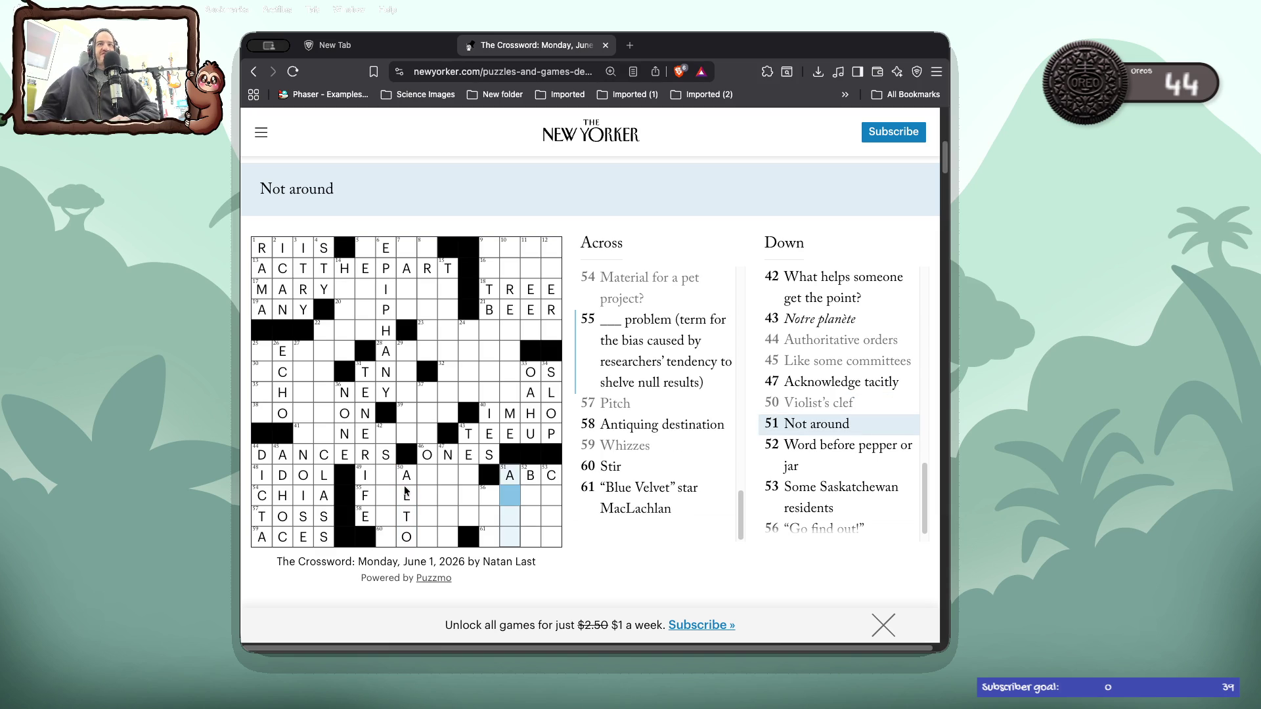
left_click(469, 474)
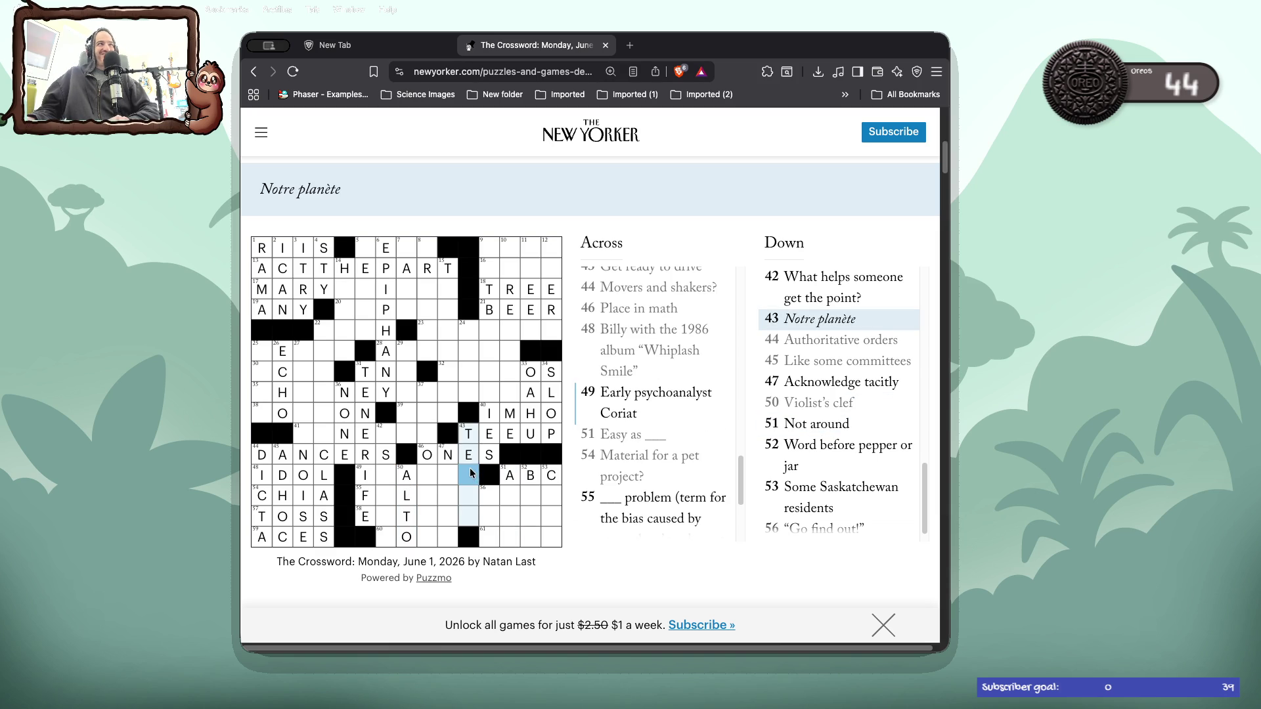
type("RRE")
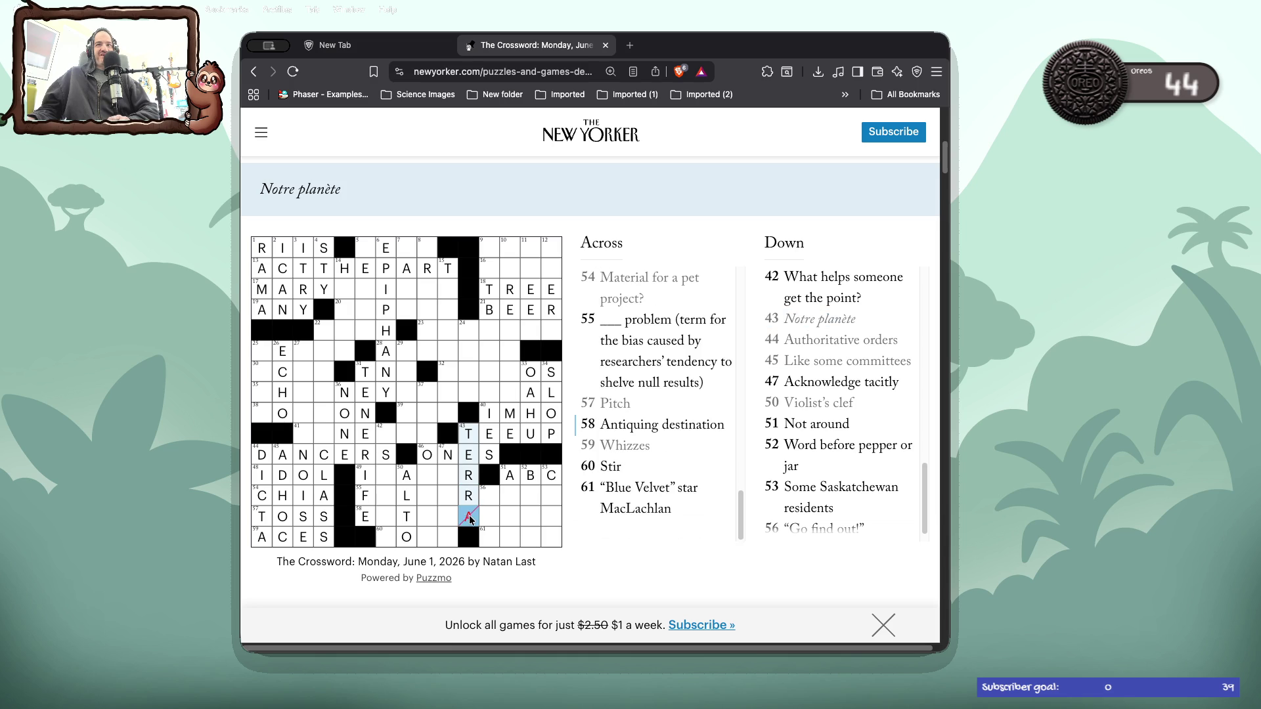
type("E")
left_click(469, 518)
key("Right")
left_click(447, 475)
key("BackSpace")
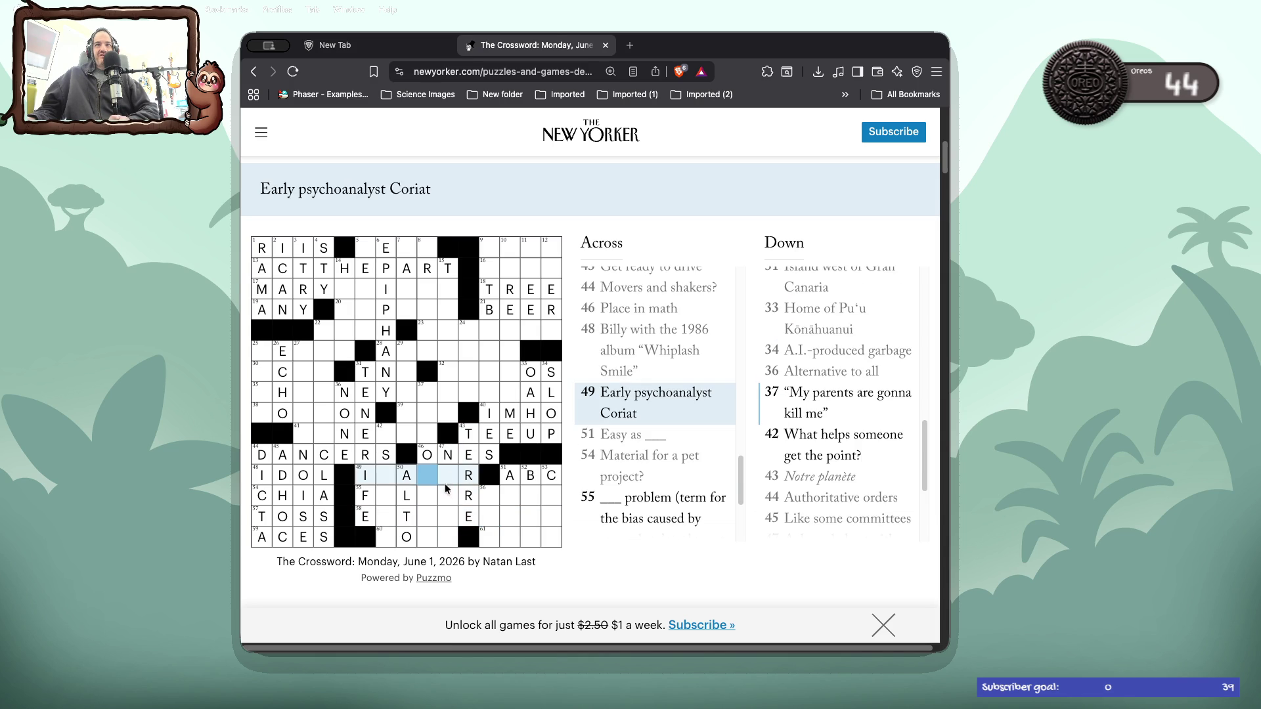
- Fill 51 Down as AWAY and type the remaining letters of FILEDRAWER at 55 Across
left_click(444, 499)
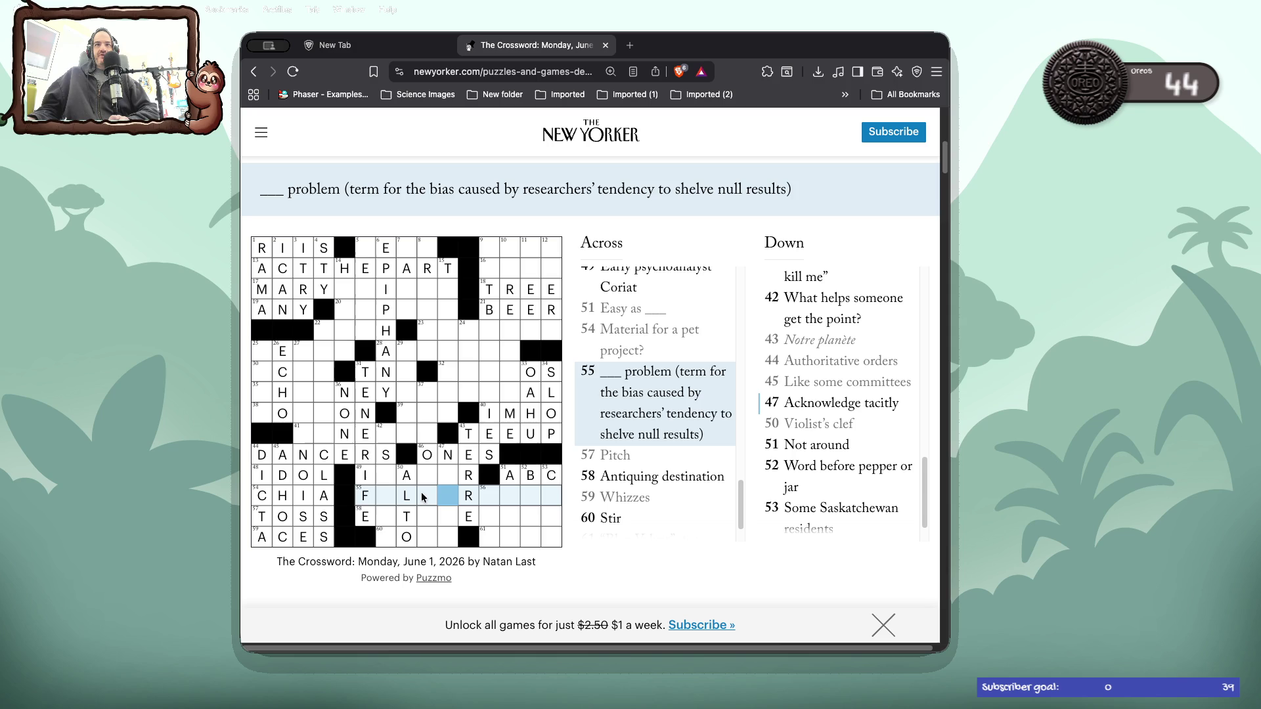
left_click(385, 520)
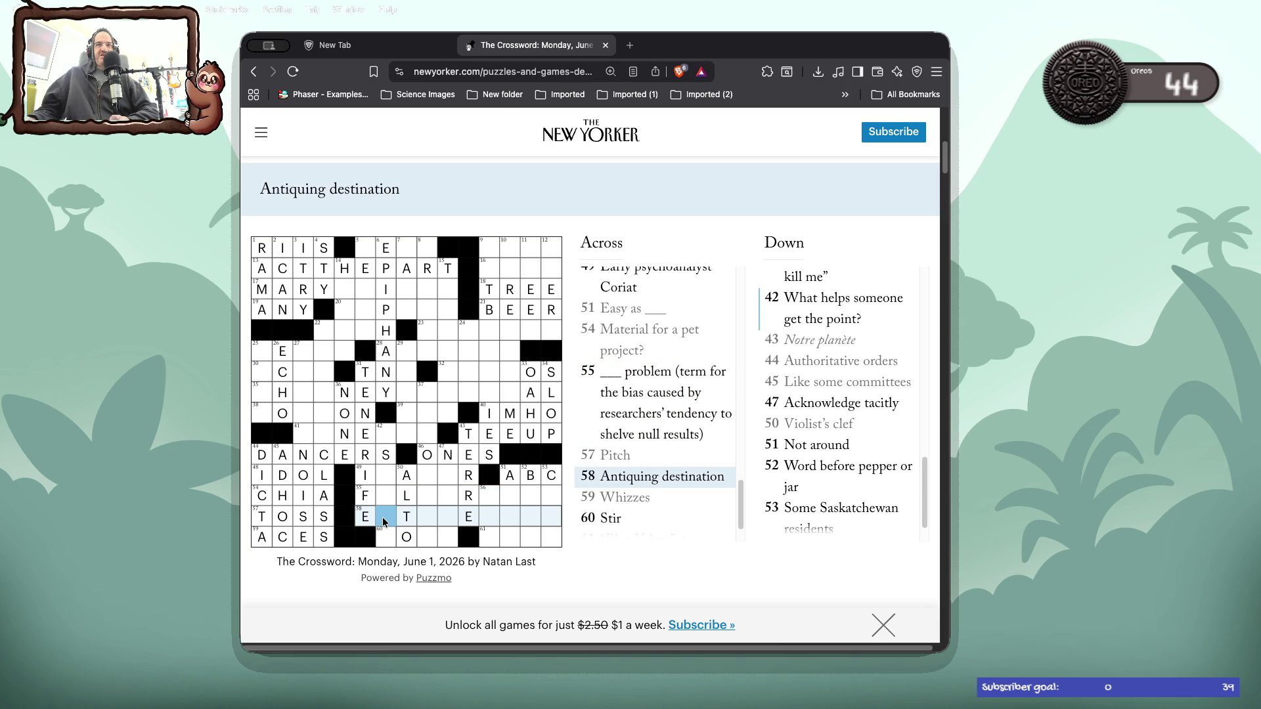
left_click(394, 535)
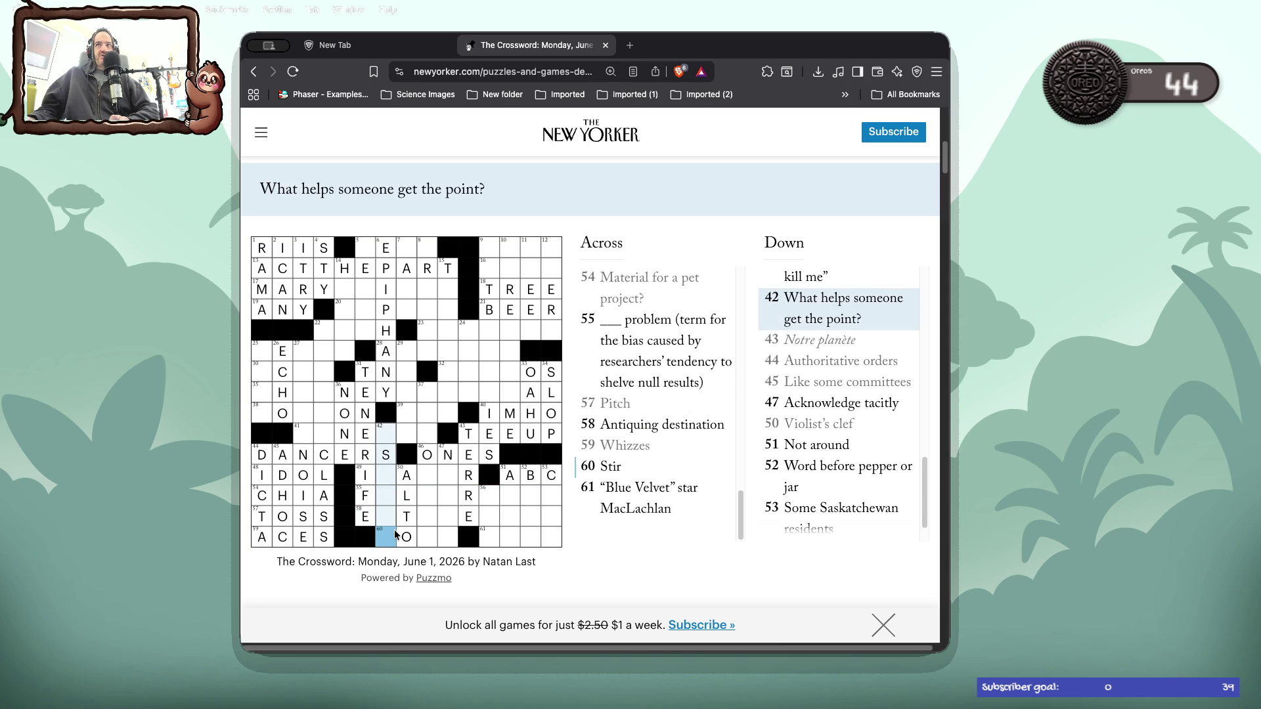
left_click(511, 497)
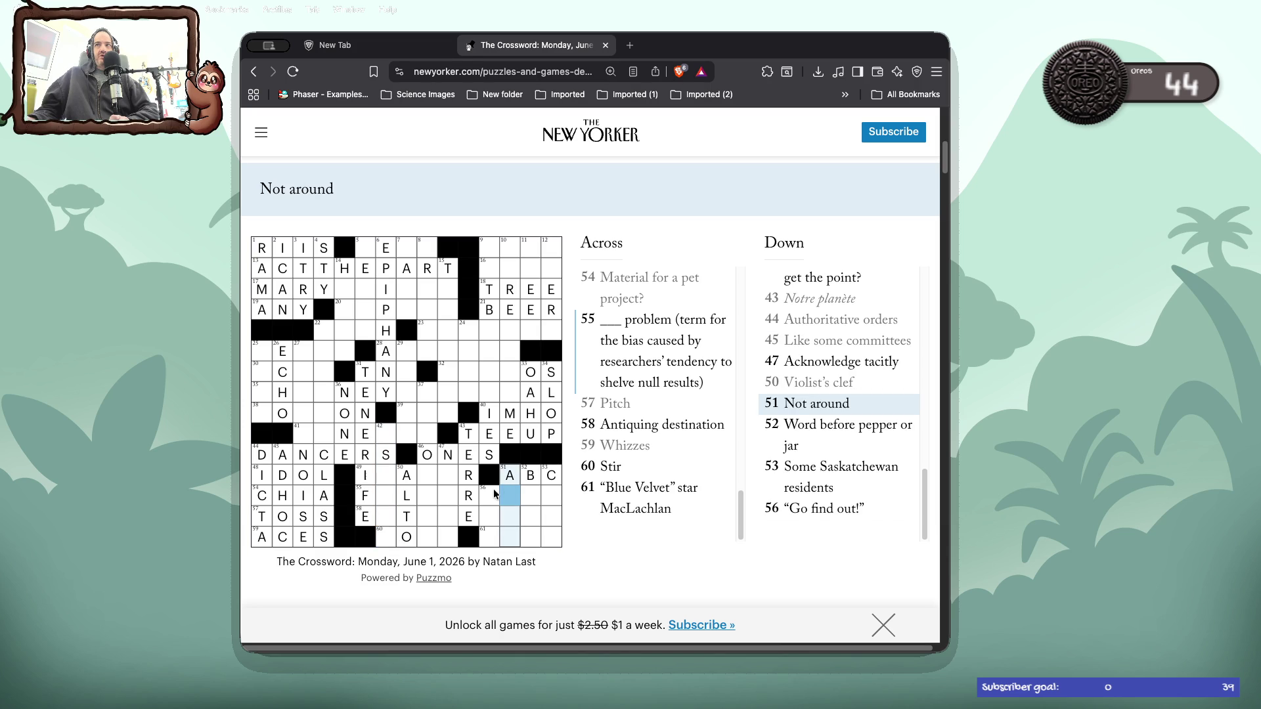
type("WA")
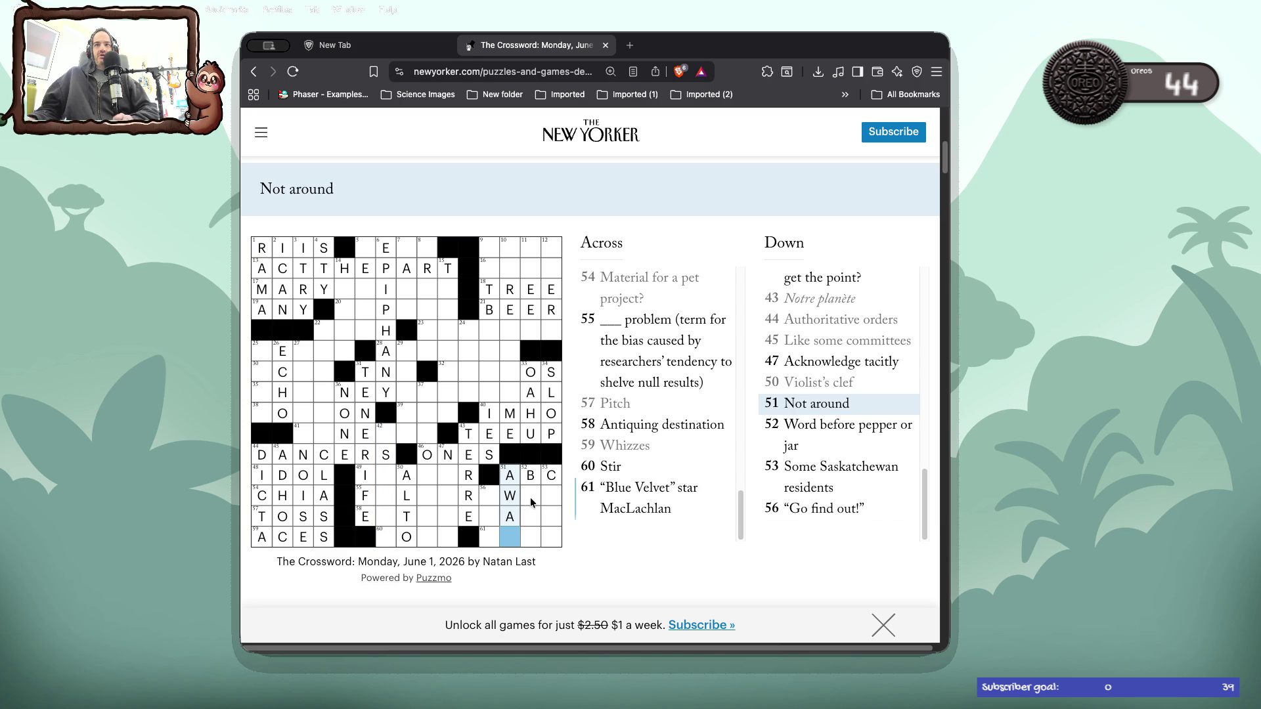
type("Y")
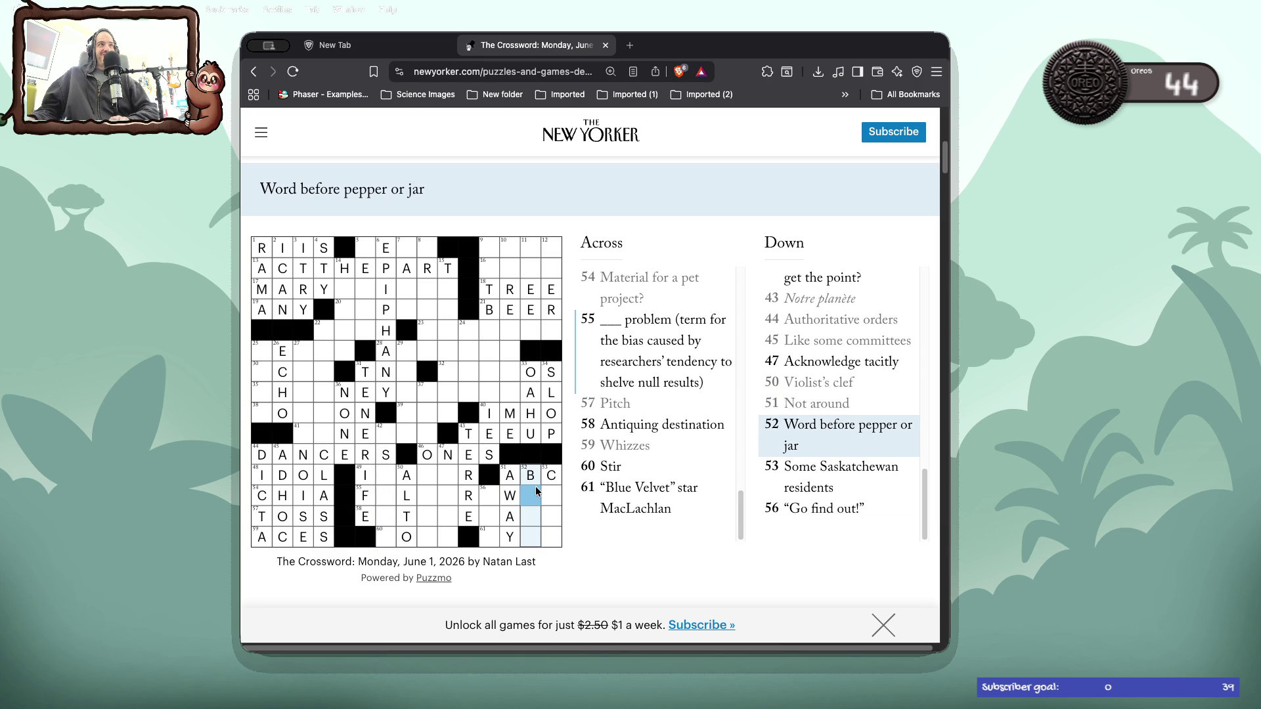
left_click(385, 496)
type("i")
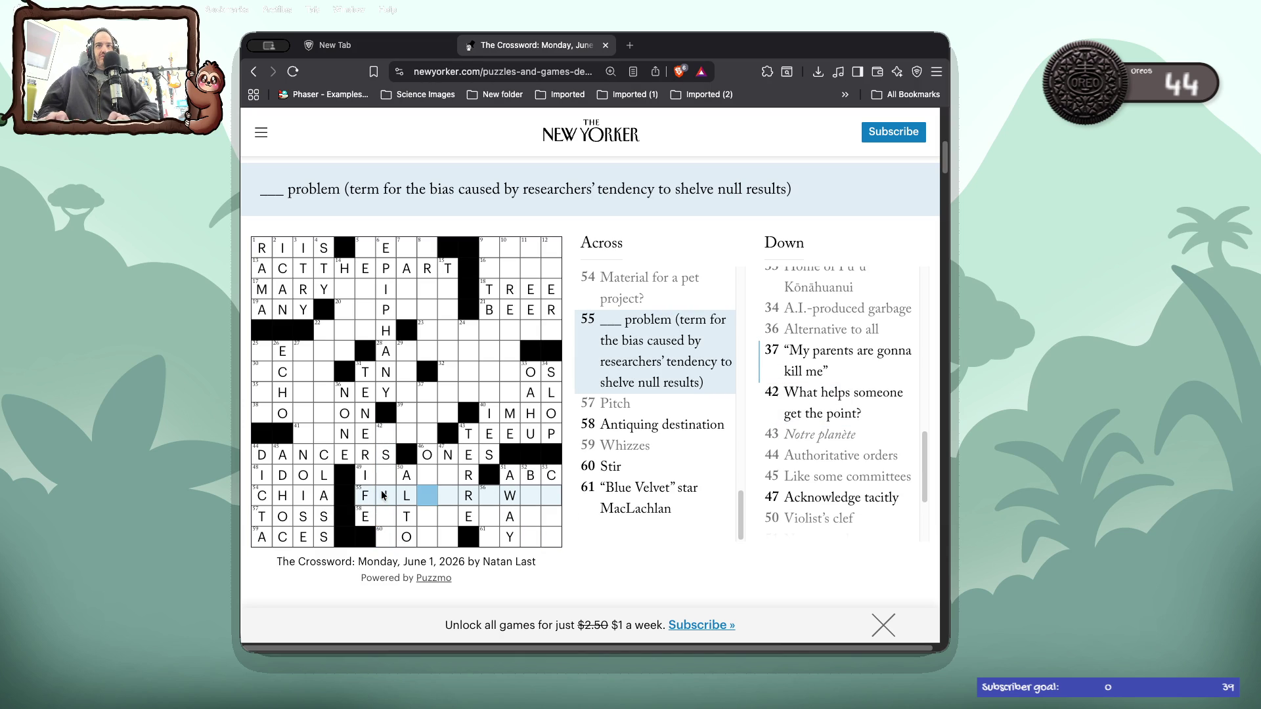
type("ed")
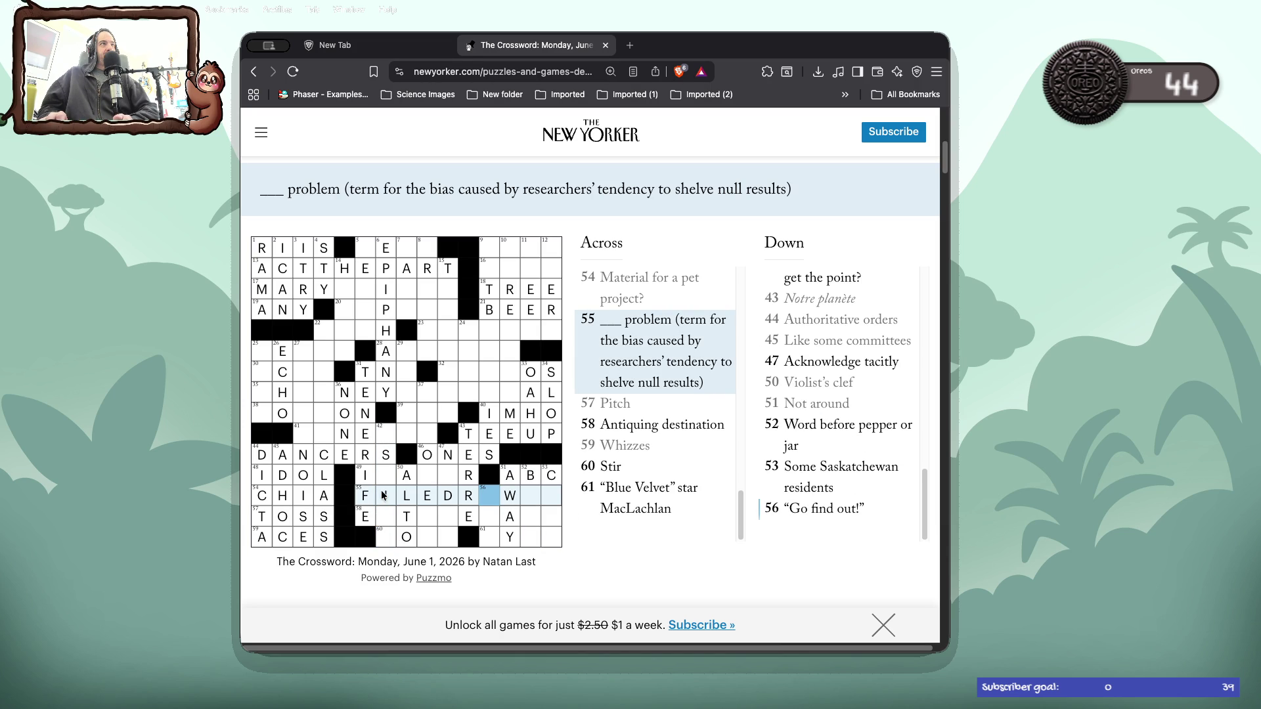
type("aer")
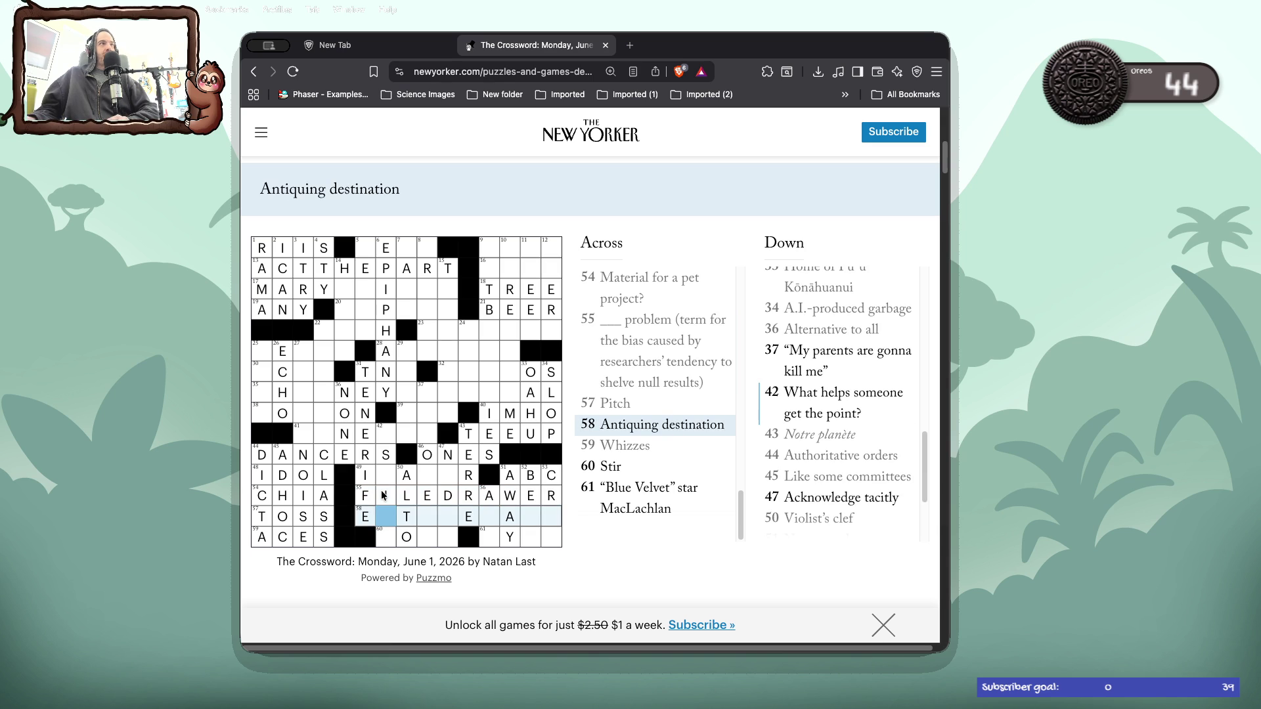
- Type EE into 53 Down at the grid's right edge, then check the 52 Down cells
double_click(544, 511)
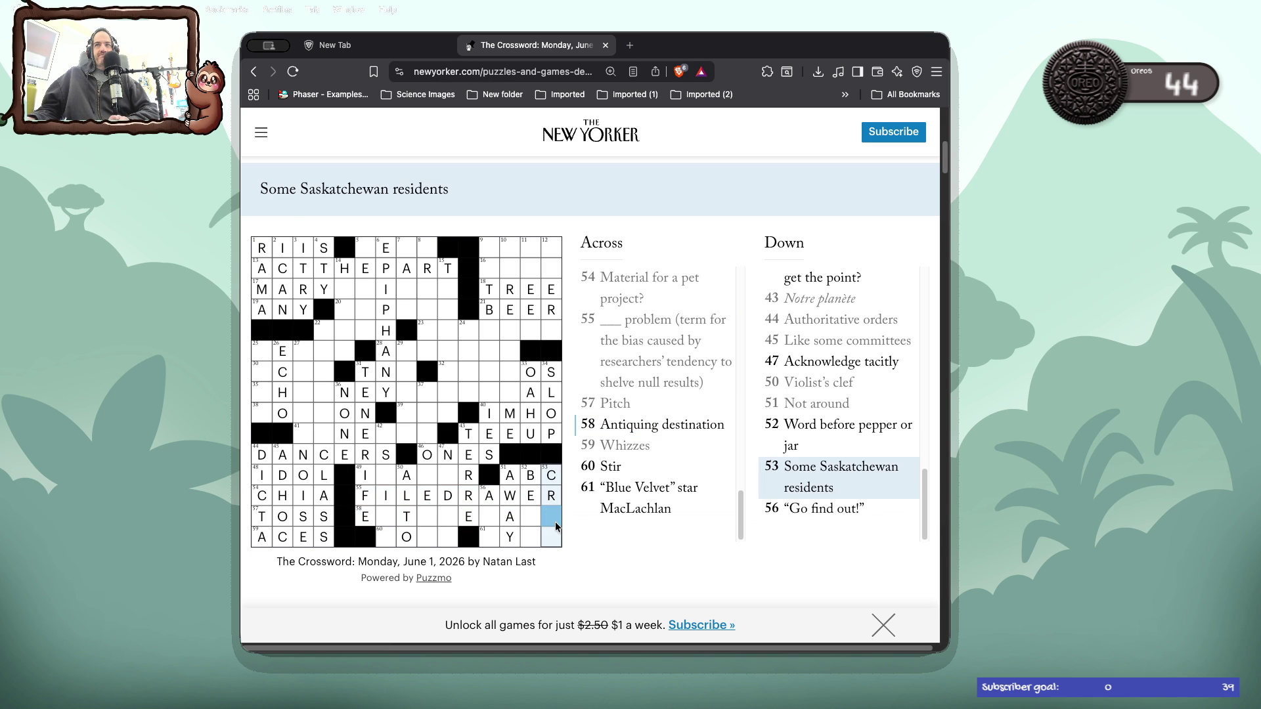
type("ee")
left_click(534, 515)
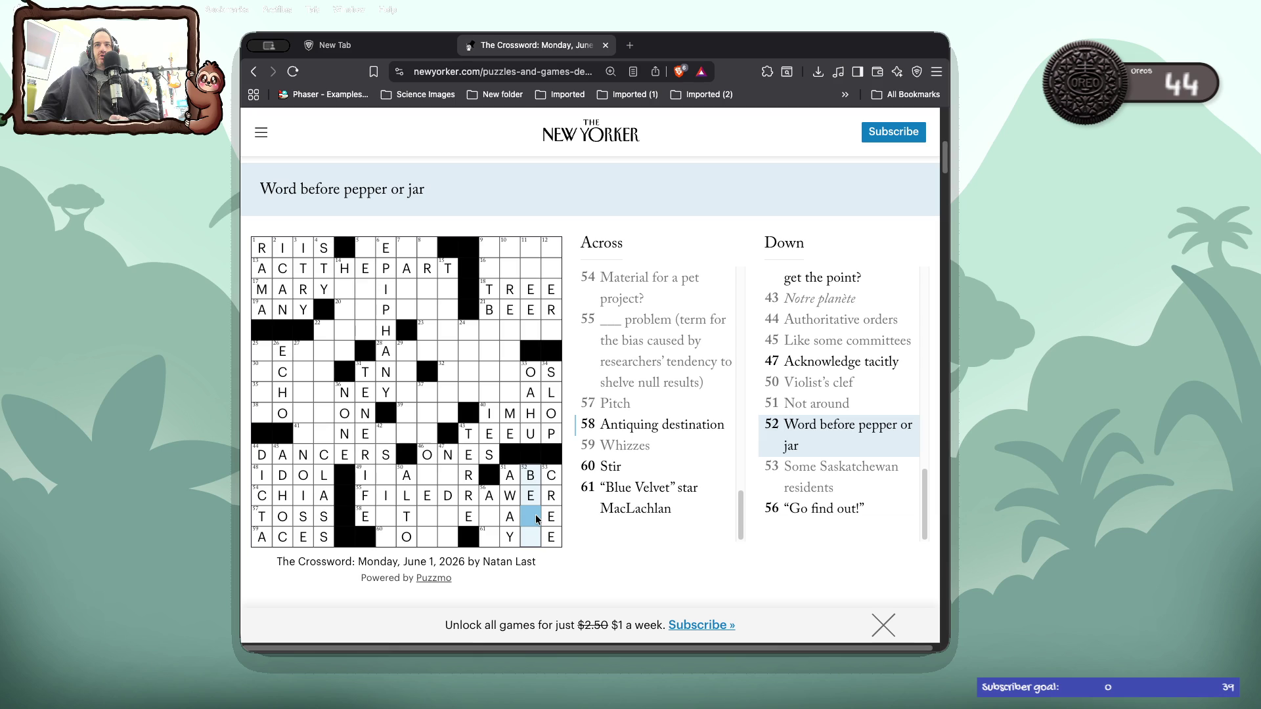
left_click(534, 514)
left_click(535, 514)
left_click(533, 538)
- Try G in 61 Across and erase it, then add LL to 52 Down
left_click(533, 537)
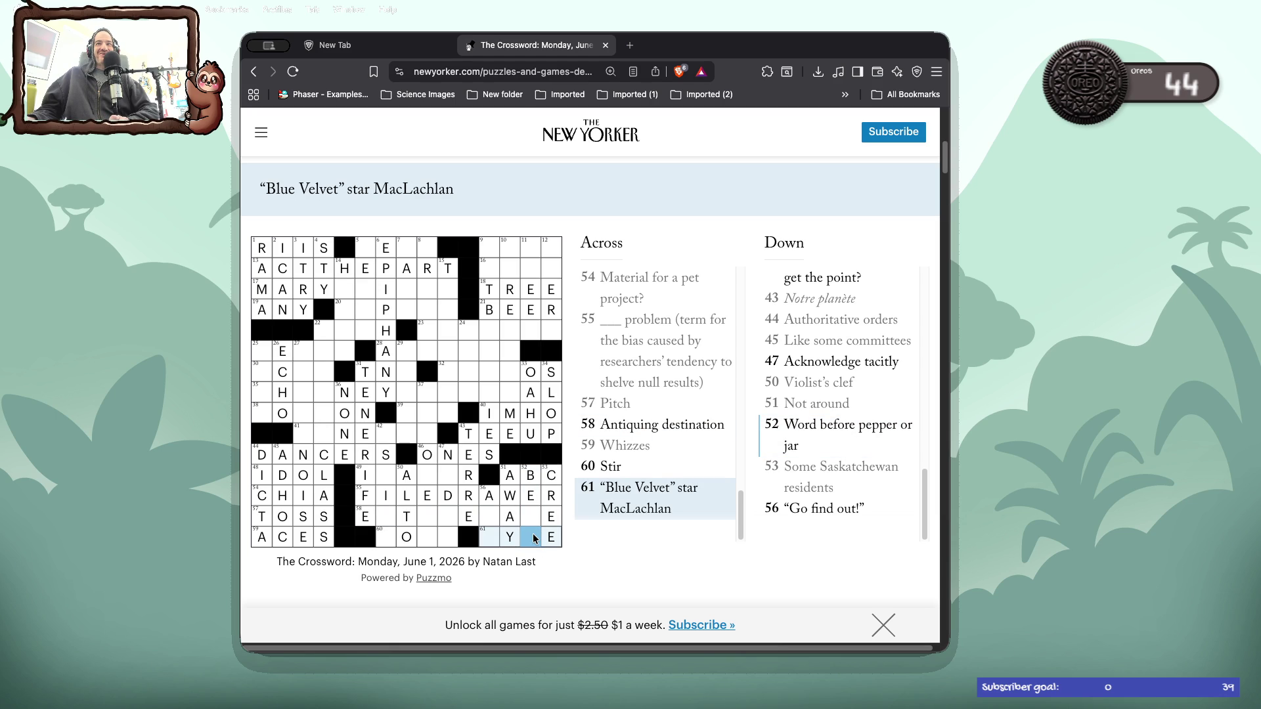
left_click(494, 536)
type("g")
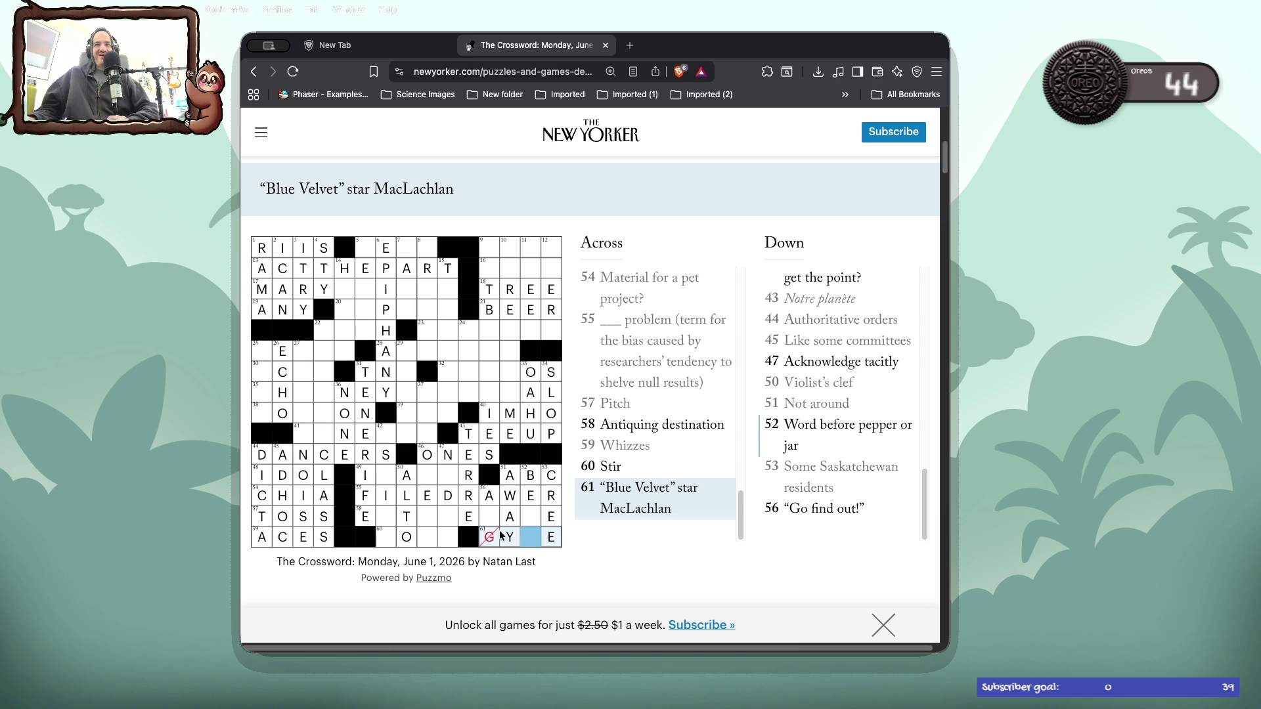
key("BackSpace")
left_click(494, 521)
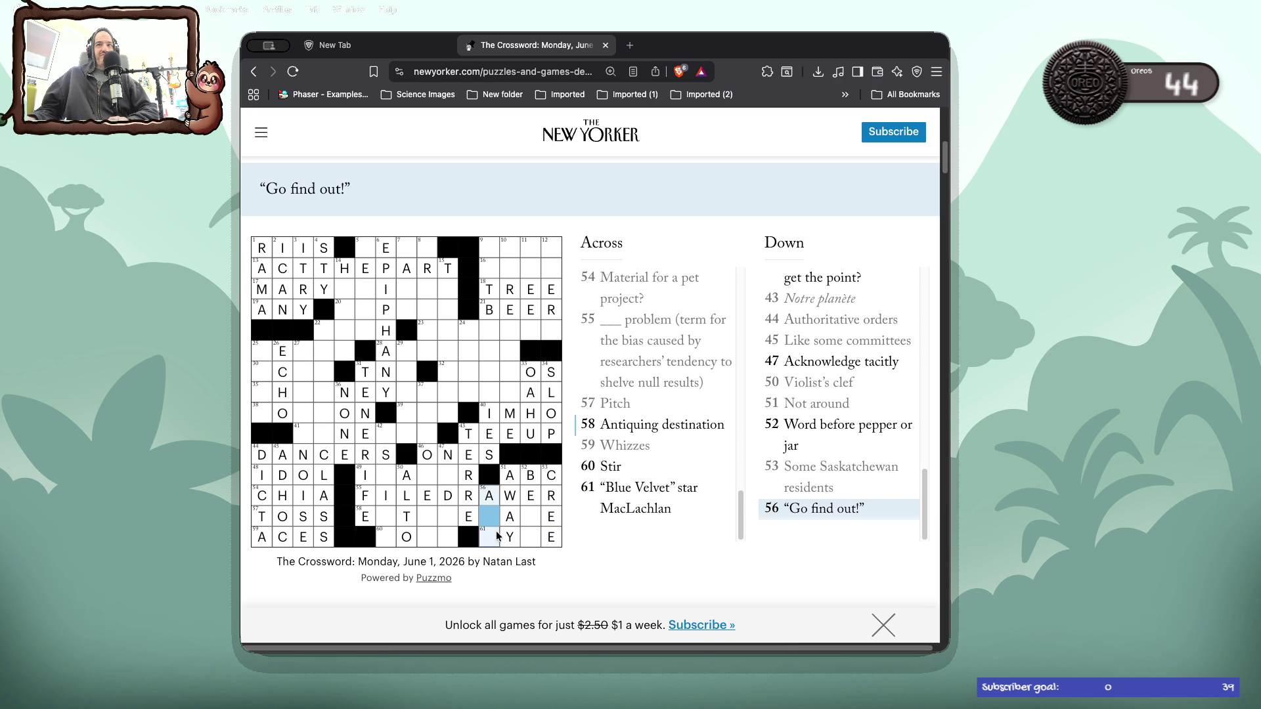
left_click(521, 518)
type("ll")
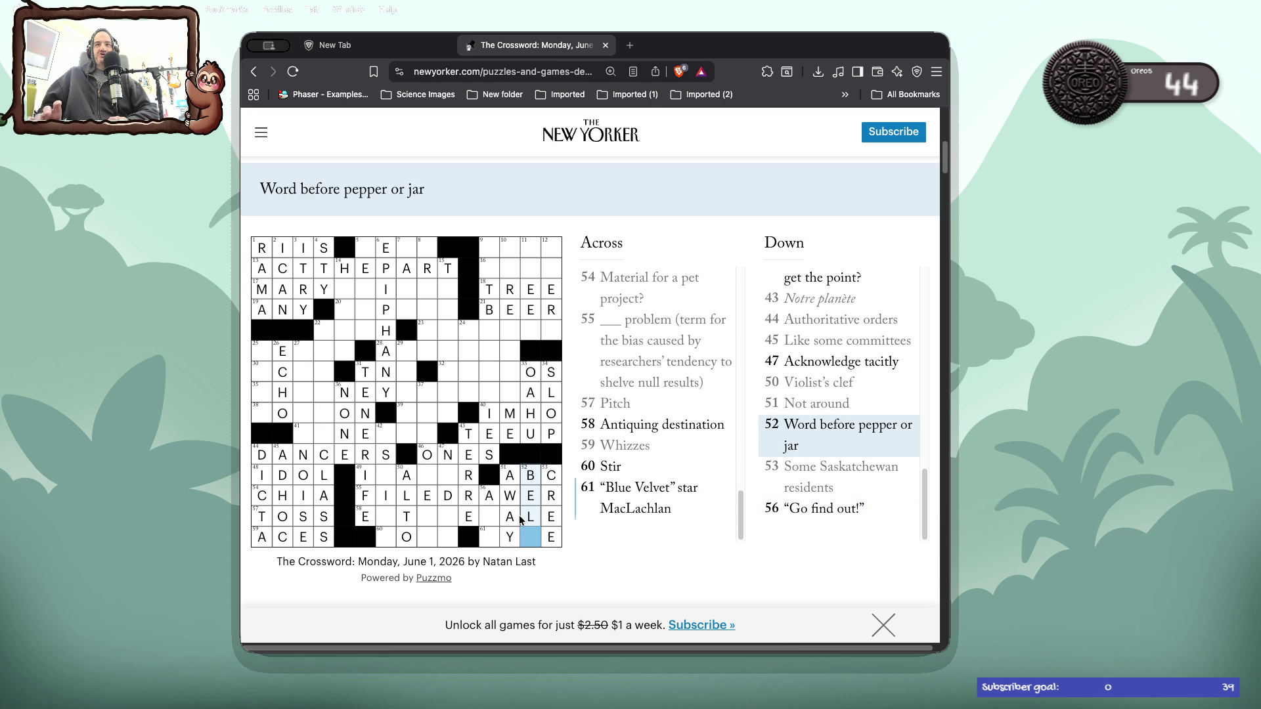
key("Tab")
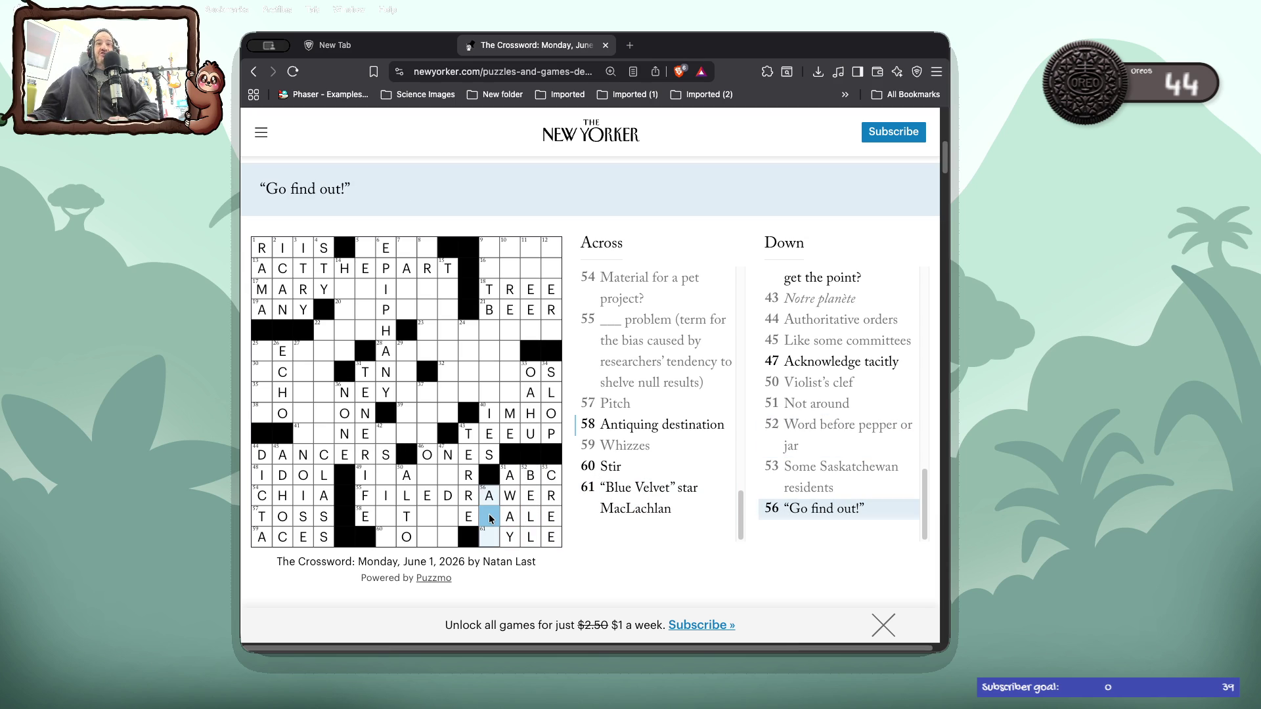
- Enter K to make KYLE at 61 Across and S to complete ASK at 56 Down
left_click(489, 518)
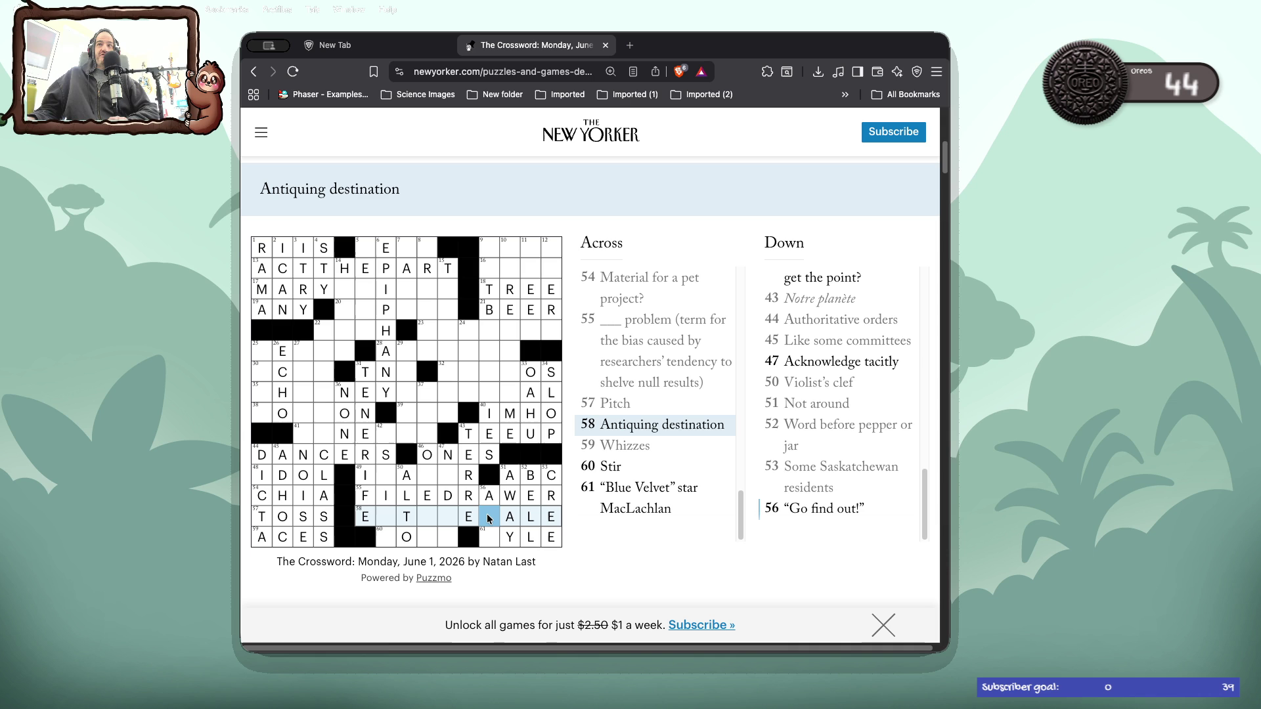
left_click(494, 536)
type("K")
left_click(489, 518)
left_click(490, 518)
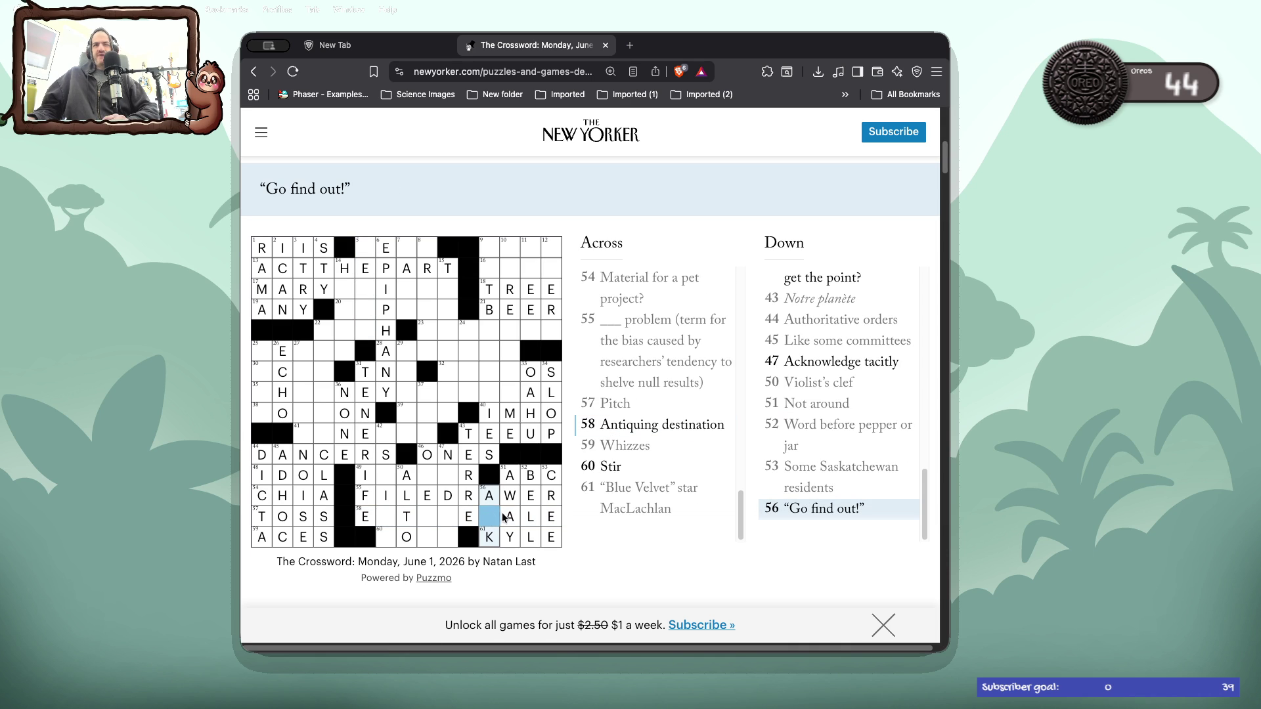
type("S")
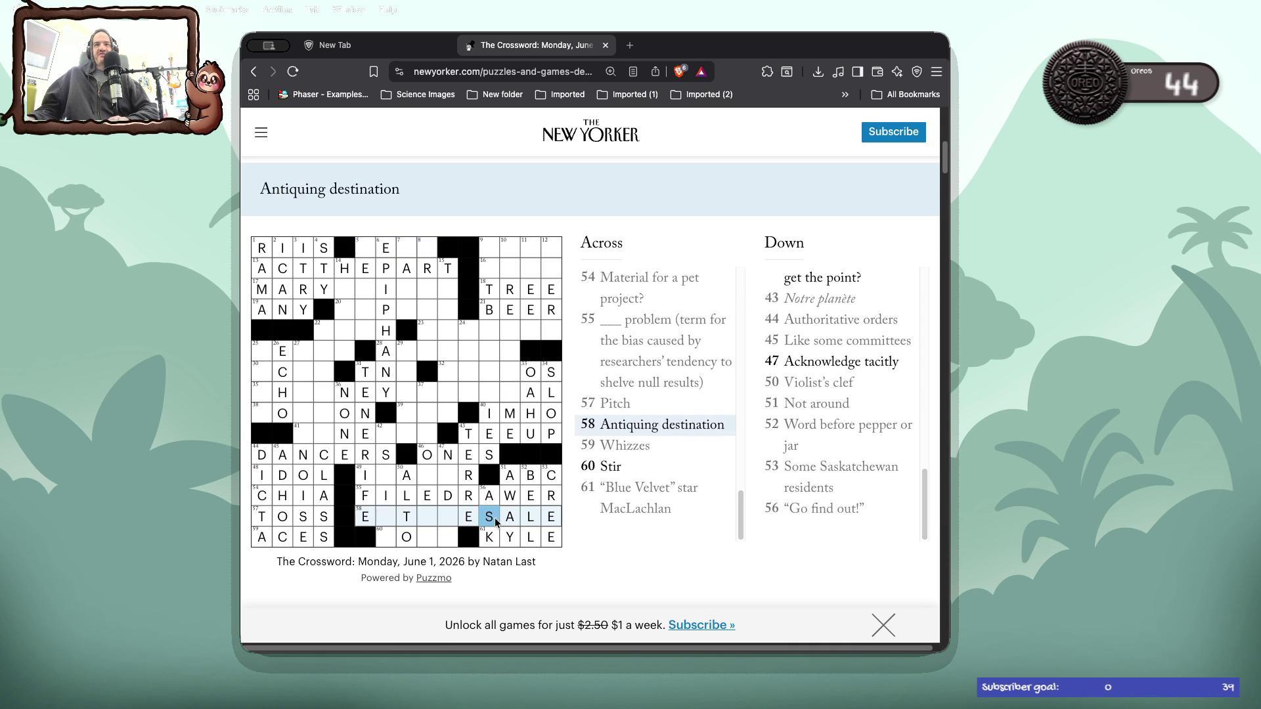
left_click(448, 517)
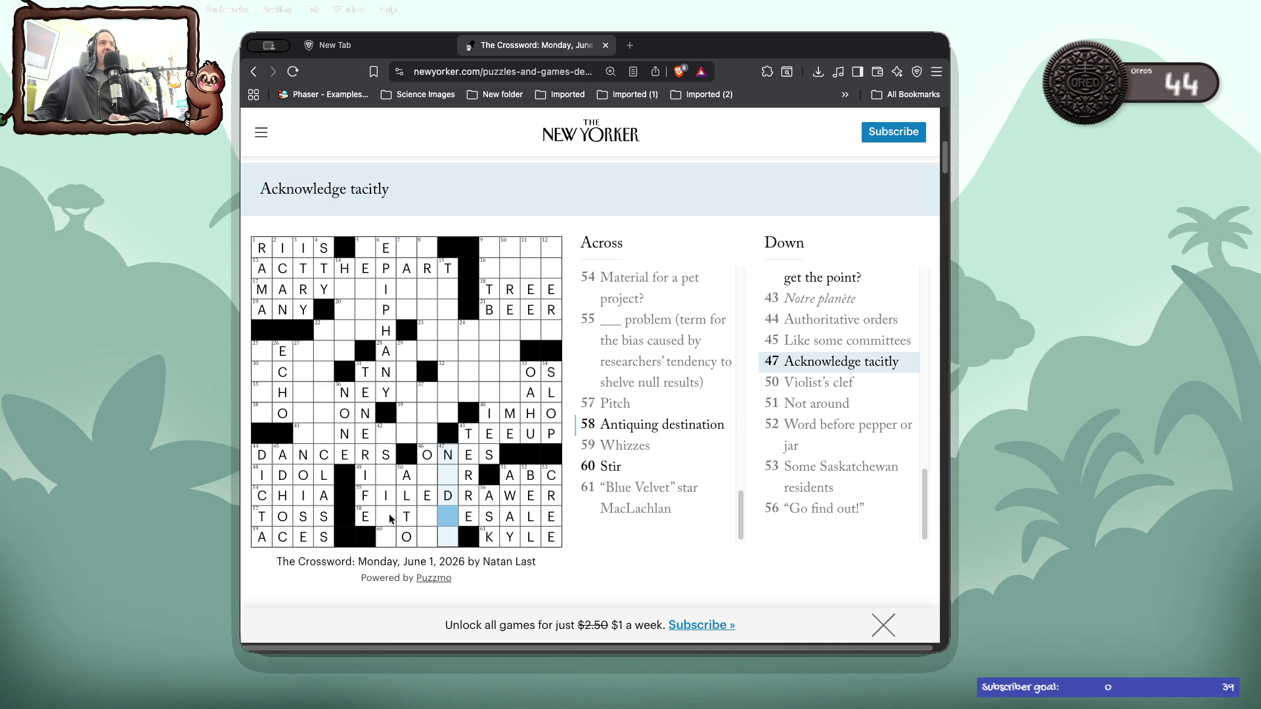
- Complete ESTATESALE at 58 Across with STAT and add TA down 42 Down
left_click(389, 519)
type("STA")
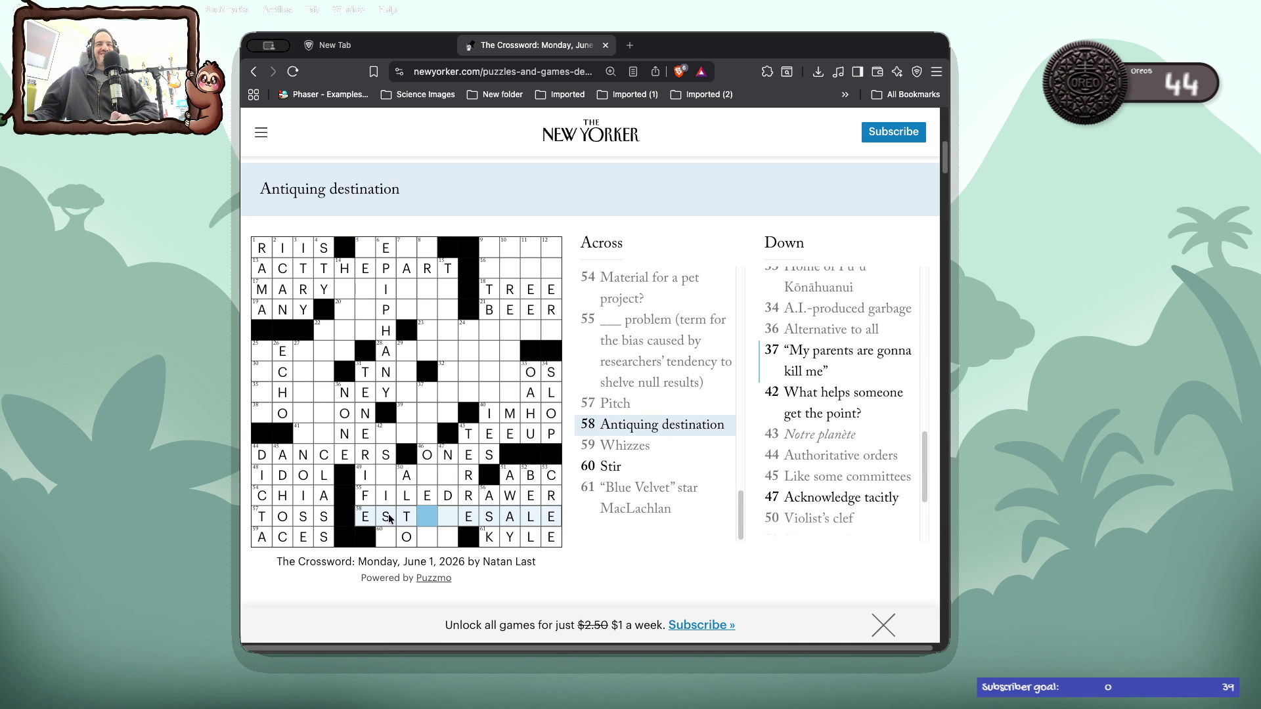
type("T")
left_click(390, 539)
left_click(389, 539)
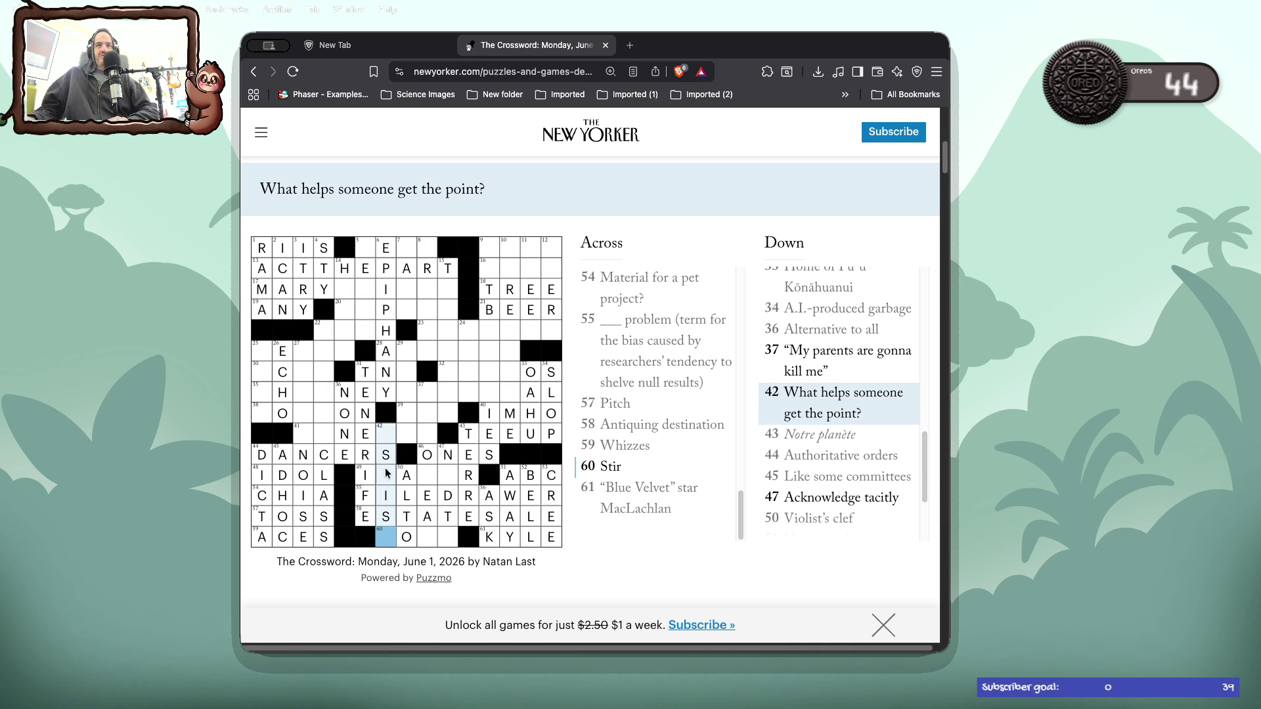
type("TA")
- Type OO into 47 Down, Acknowledge tacitly, toward NODTO
left_click(428, 478)
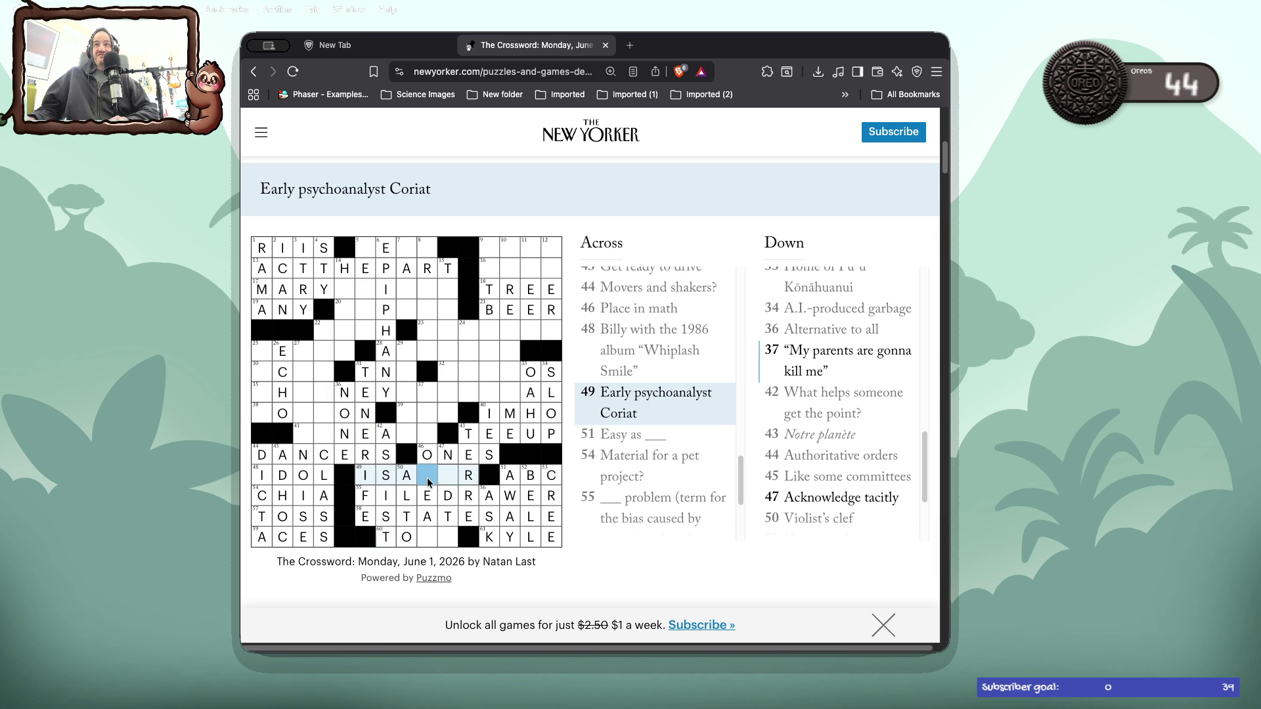
left_click(429, 537)
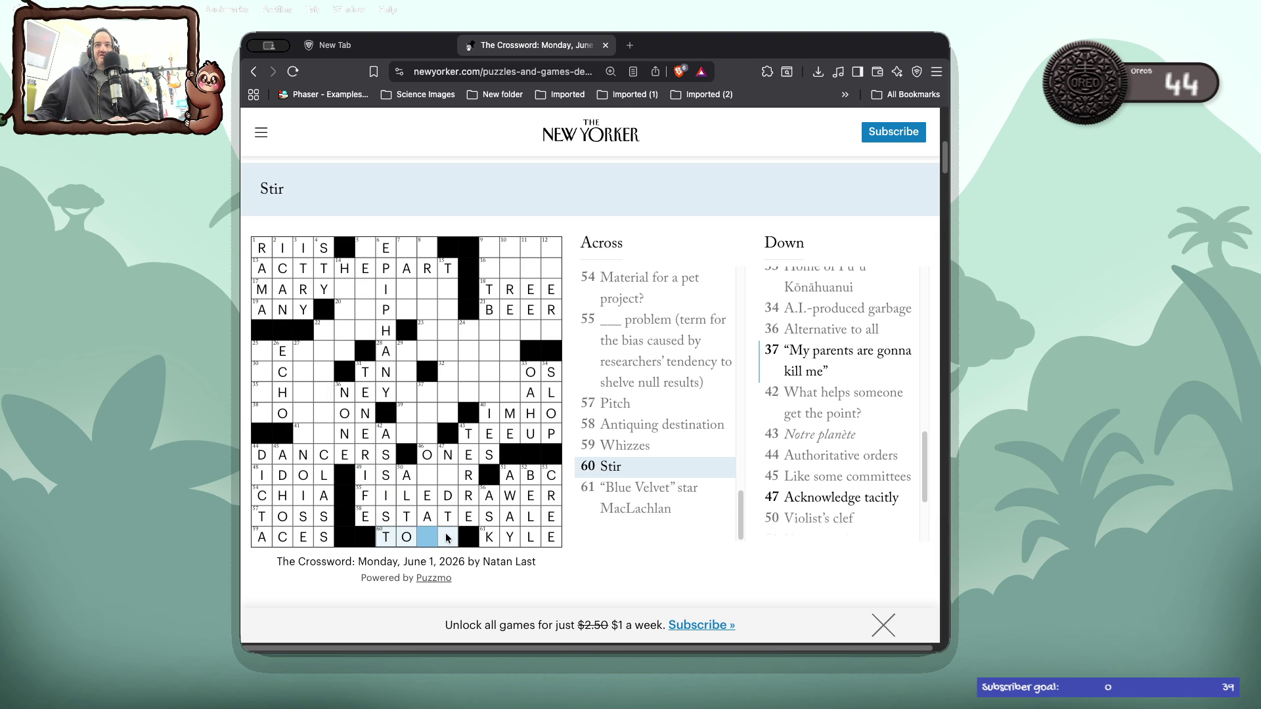
left_click(447, 538)
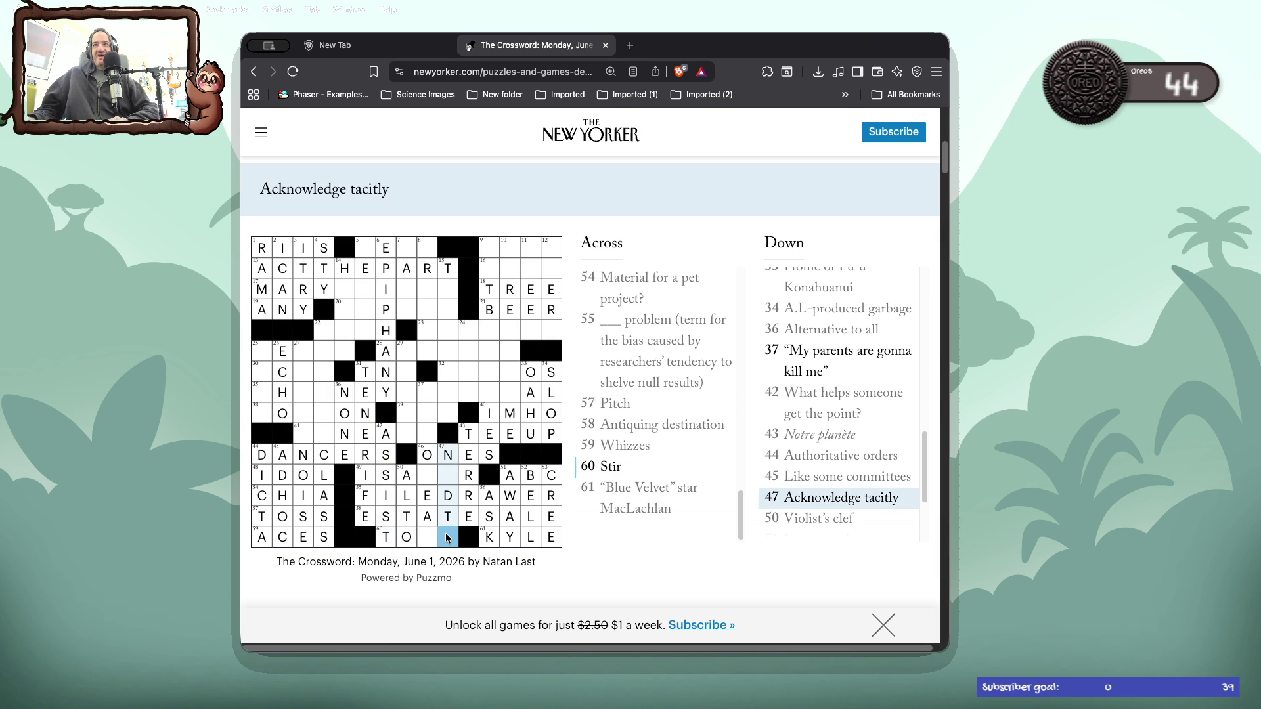
type("oo")
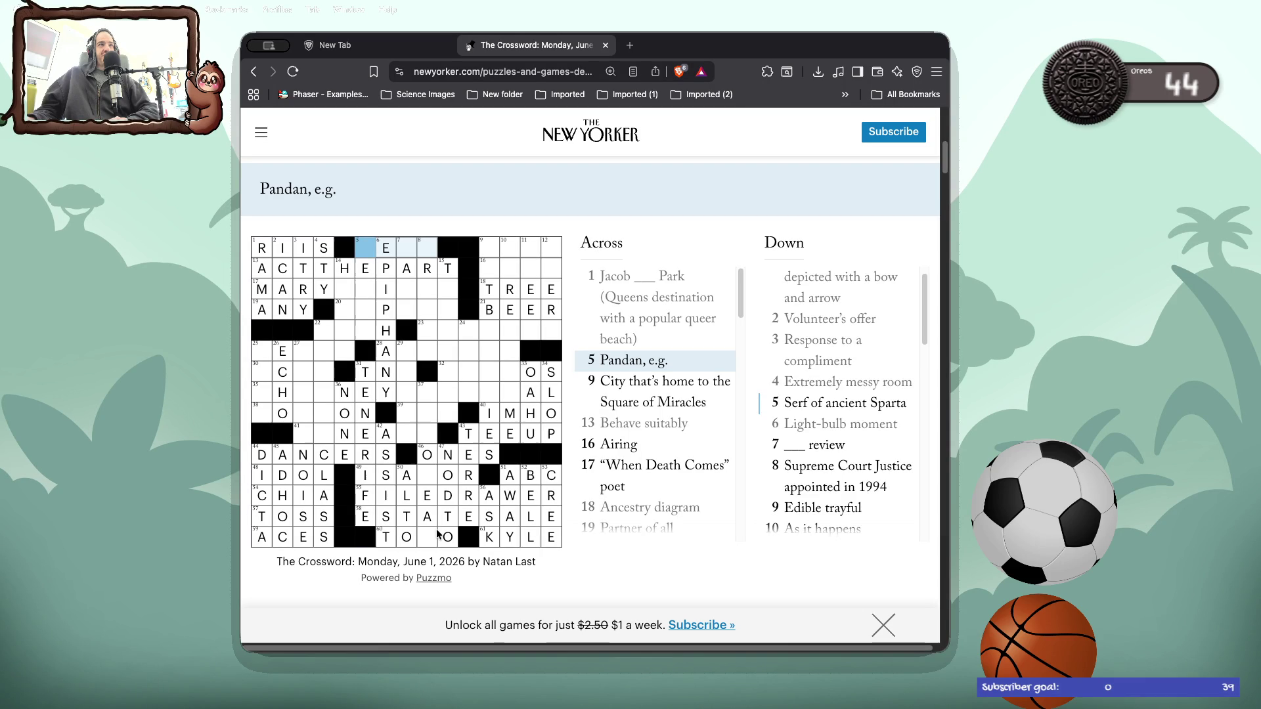
- Enter D to finish ISADOR at 49 Across and D to complete TODO at 60 Across
left_click(431, 538)
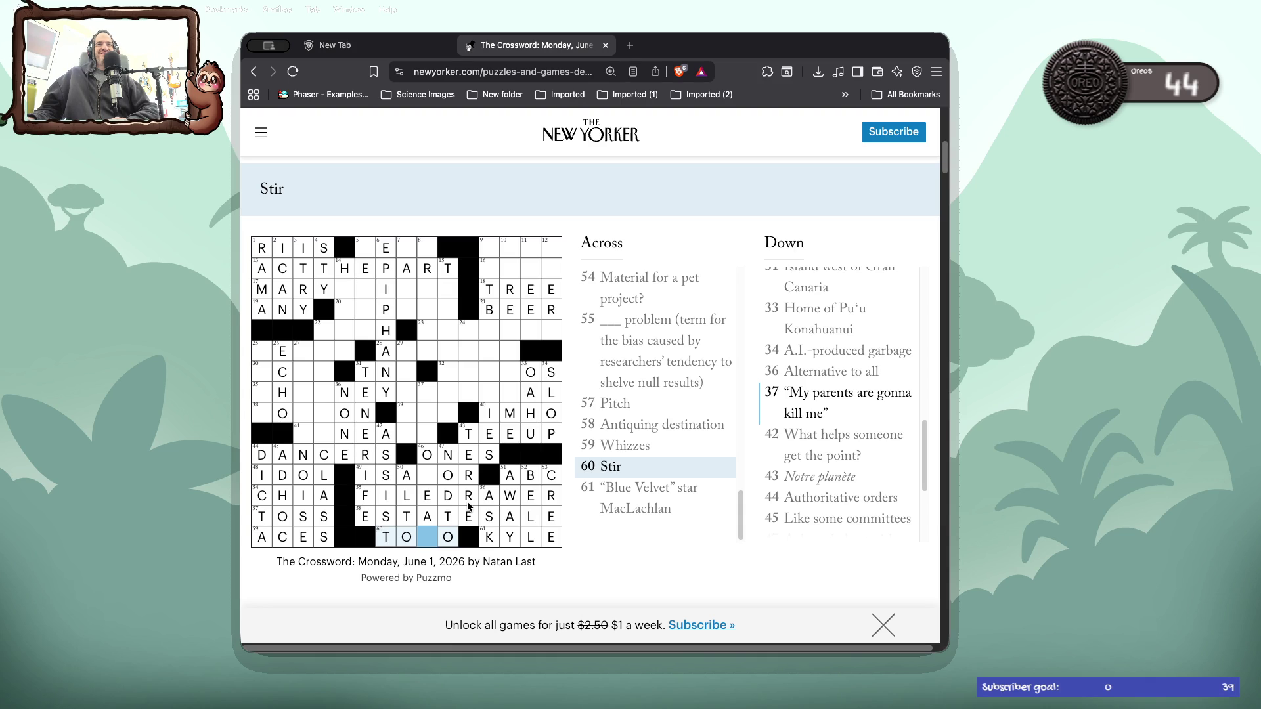
double_click(431, 478)
type("D")
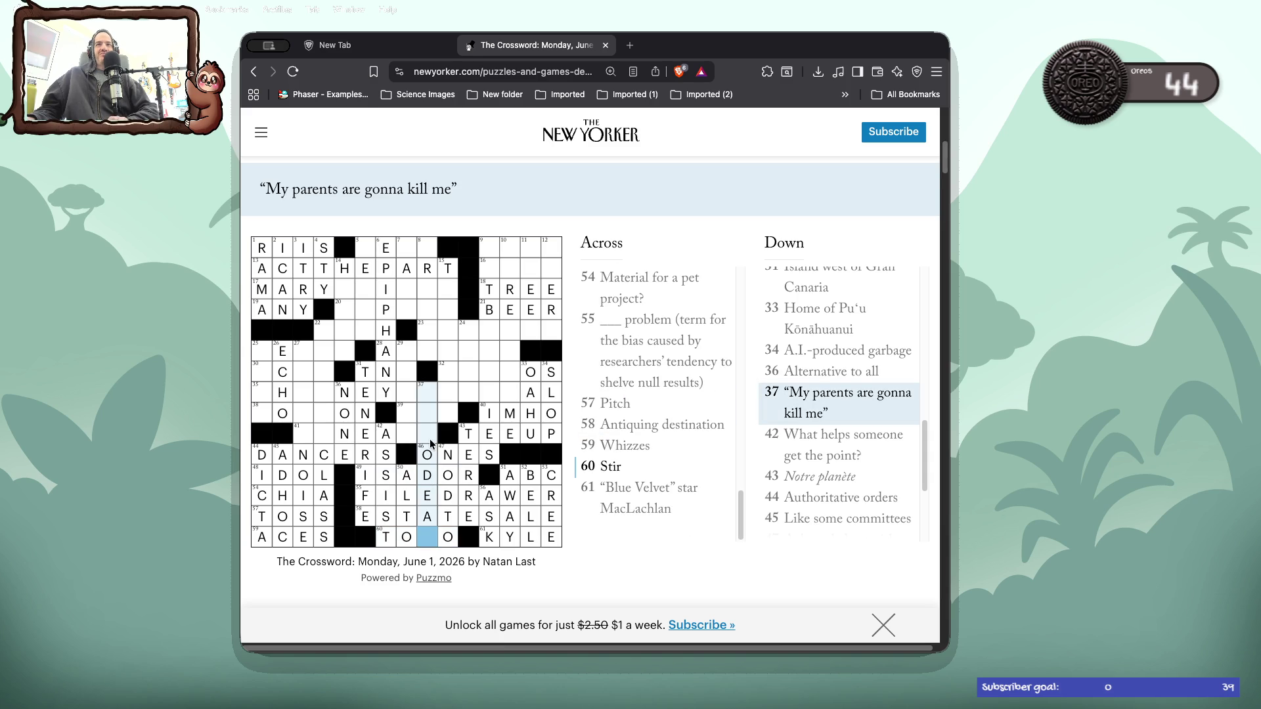
type("R")
key("Up")
left_click(430, 539)
left_click(430, 539)
type("D")
left_click(428, 539)
left_click(428, 539)
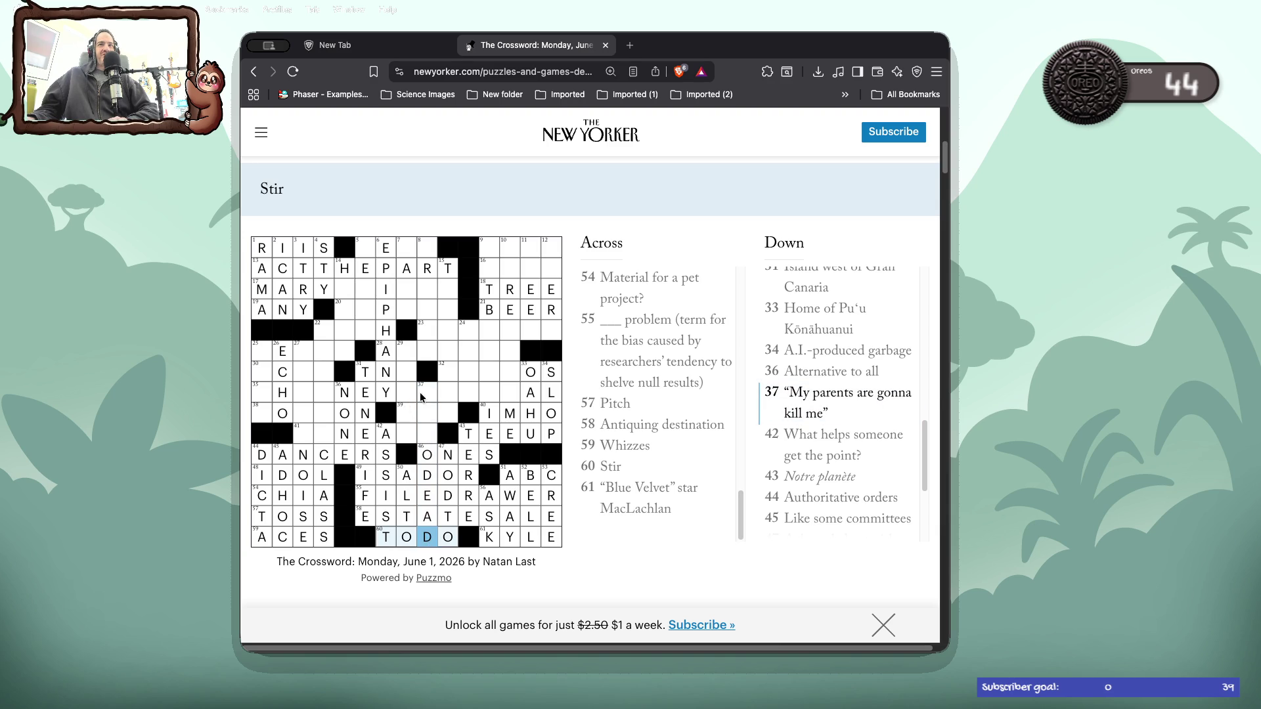
- Type IMS at the top of 37 Down to complete IMSODEAD
left_click(424, 394)
type("ims")
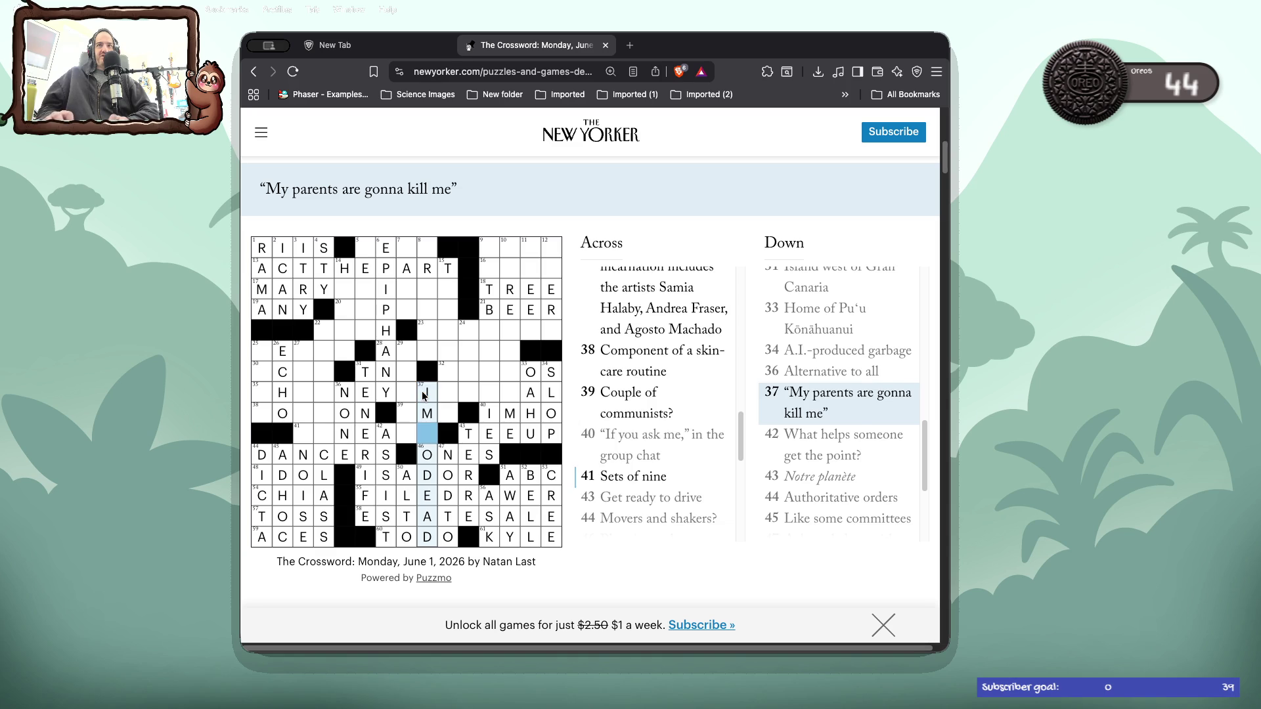
left_click(427, 539)
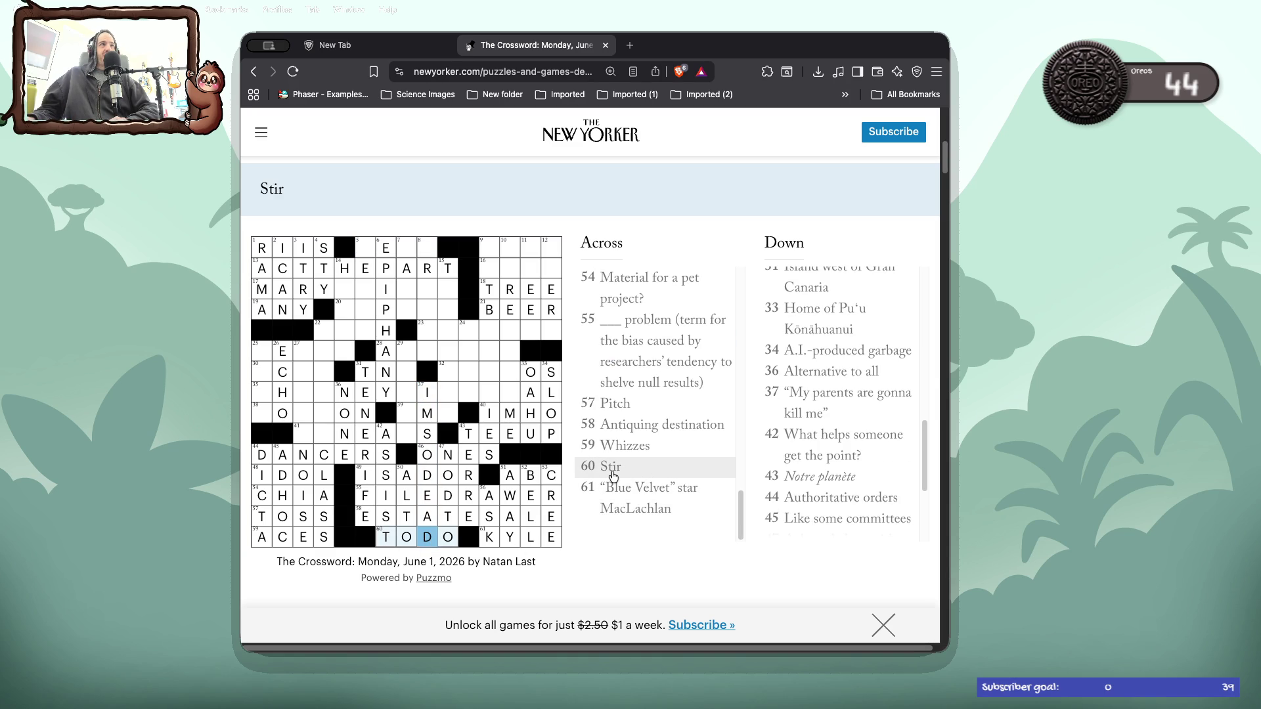
left_click(412, 415)
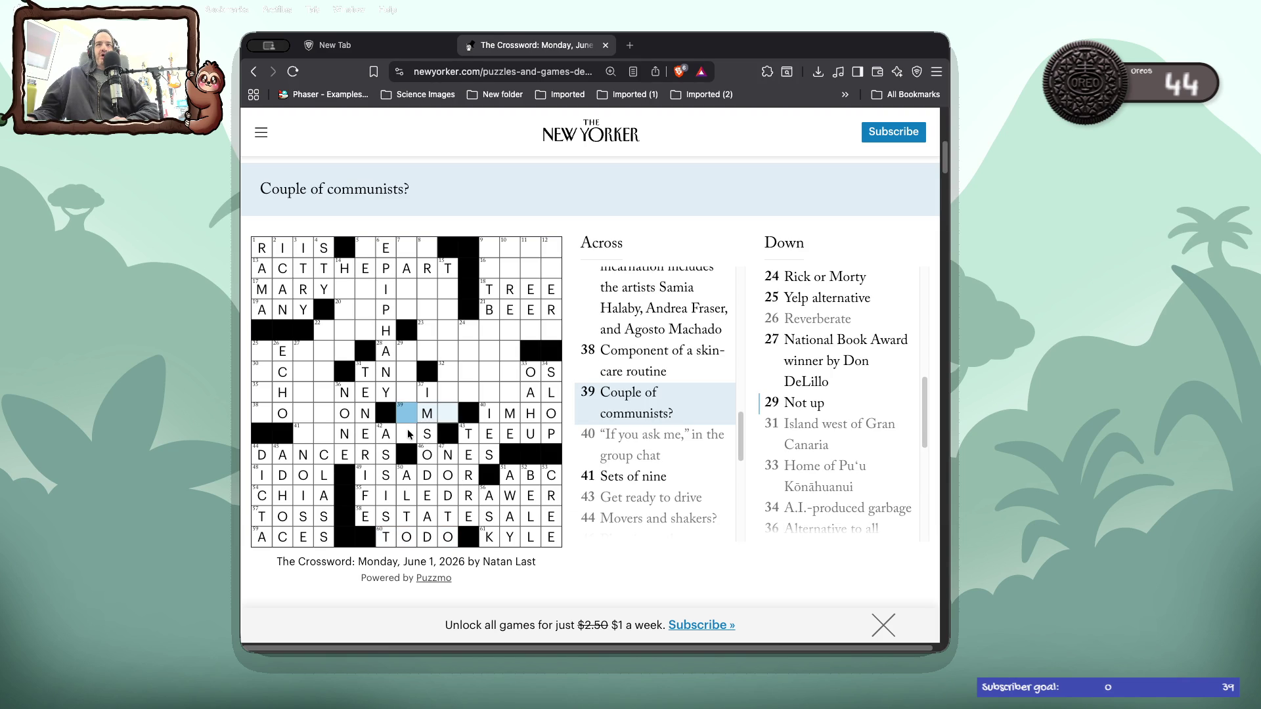
left_click(408, 436)
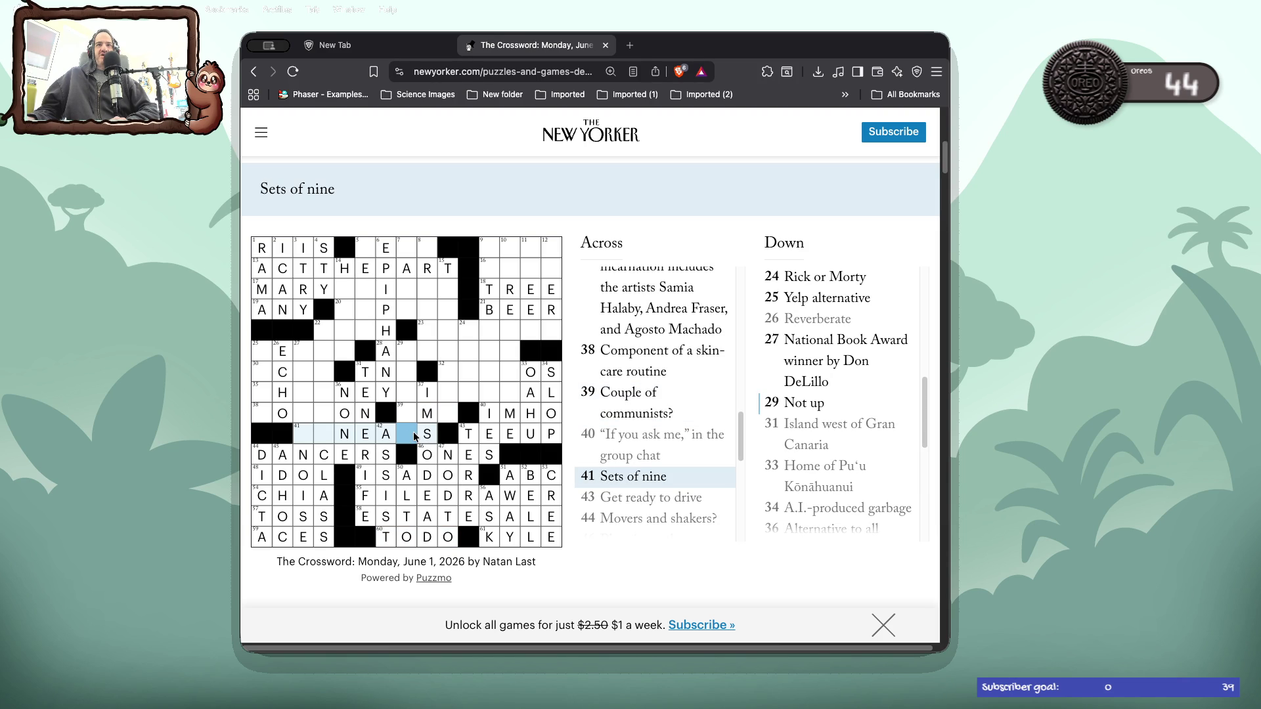
left_click(412, 431)
left_click(413, 431)
double_click(311, 433)
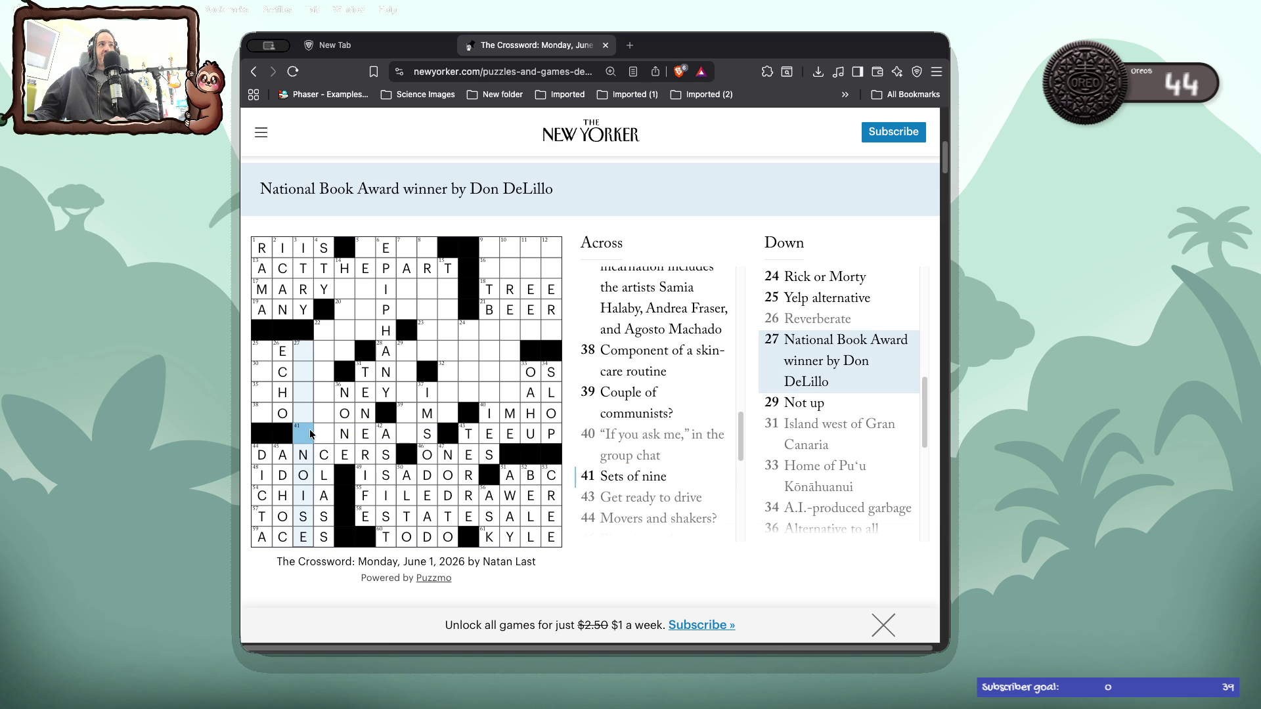
left_click(312, 433)
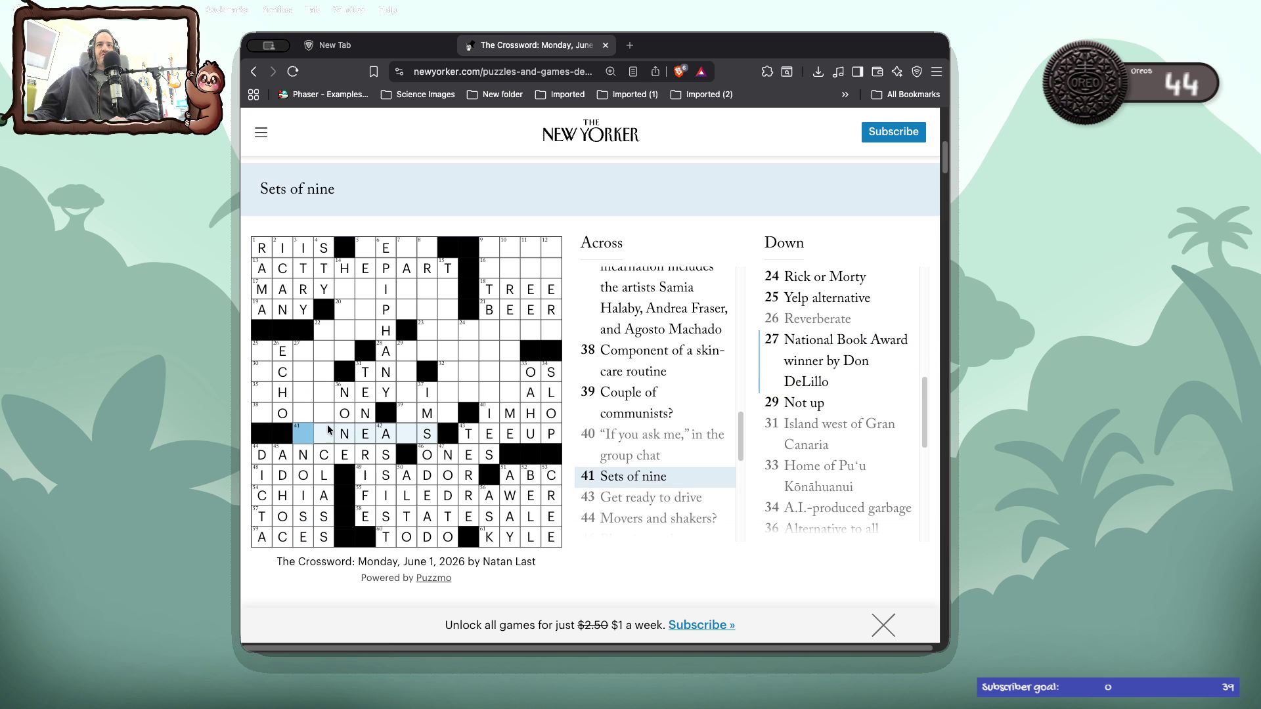
double_click(329, 429)
left_click(304, 433)
left_click(303, 414)
left_click(302, 415)
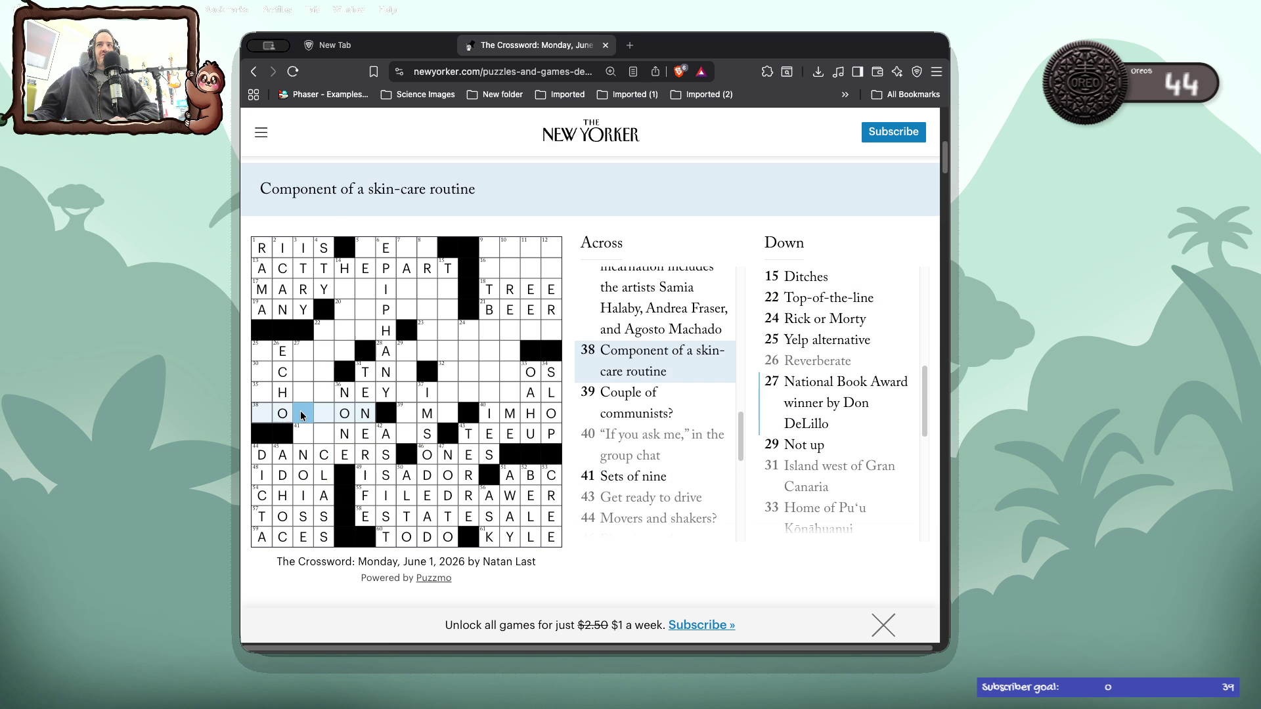
key("shift+Tab")
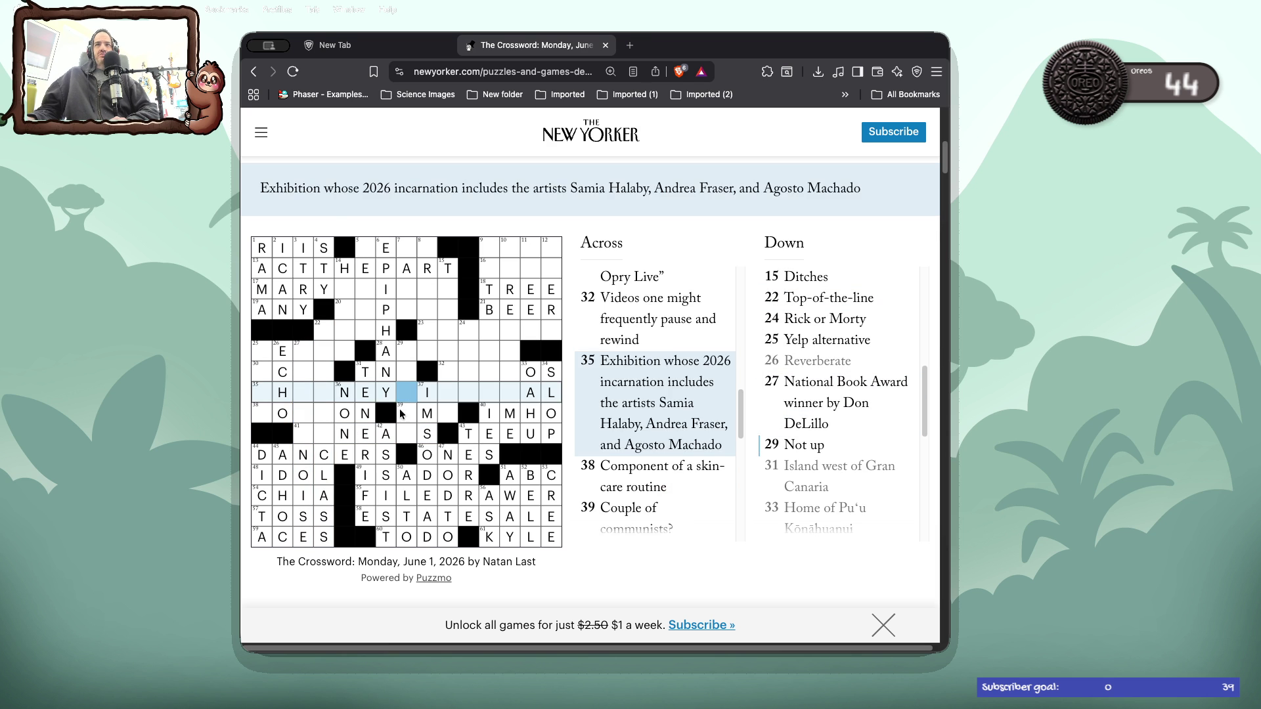
left_click(441, 415)
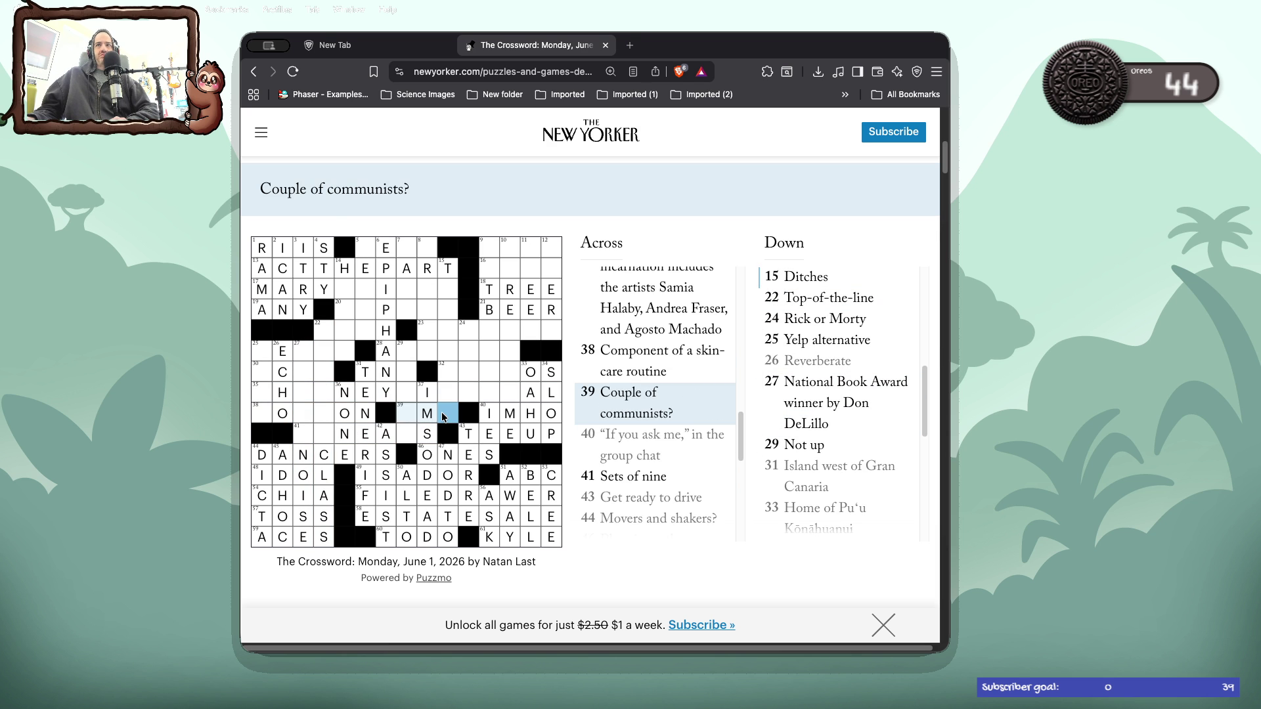
left_click(407, 436)
left_click(407, 436)
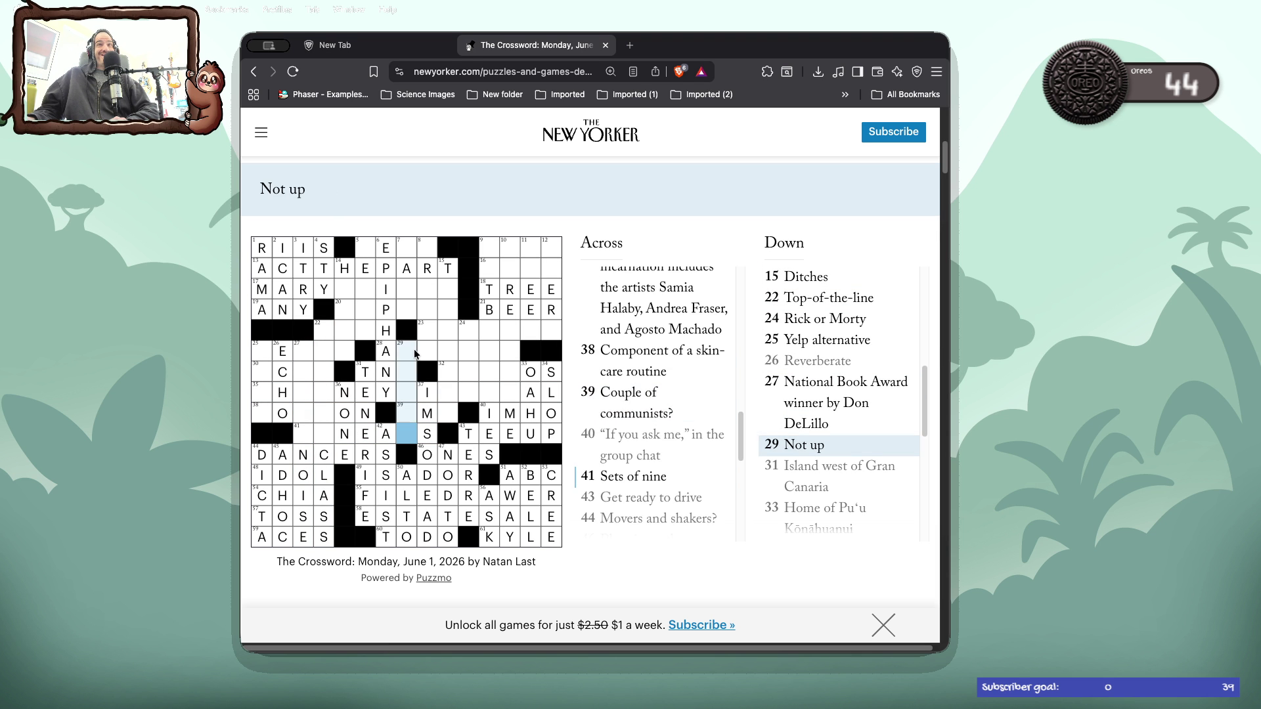
double_click(414, 354)
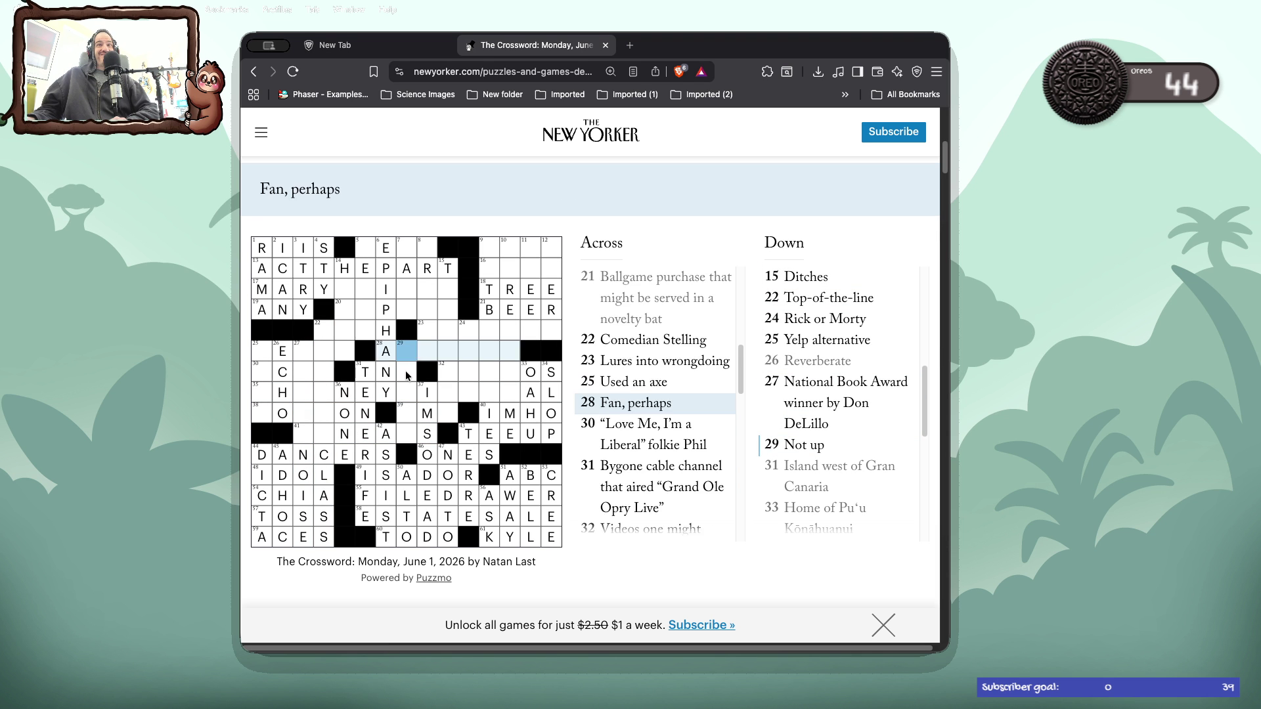
left_click(406, 373)
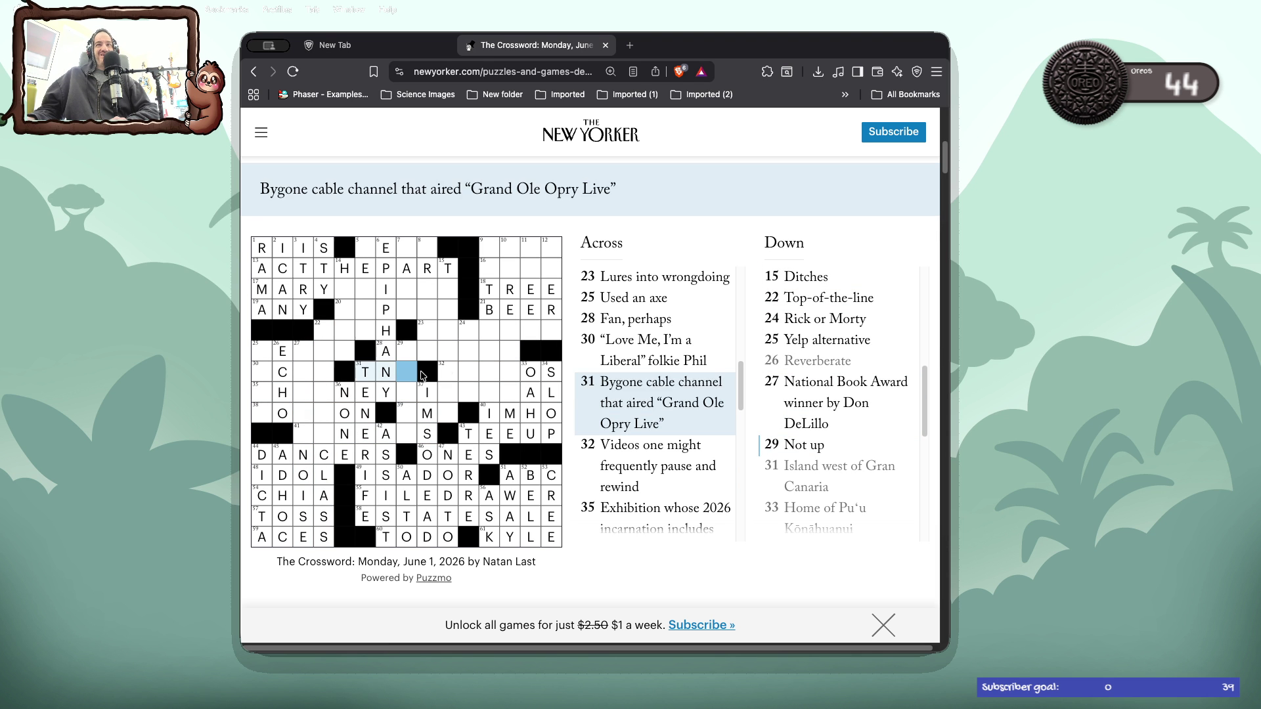